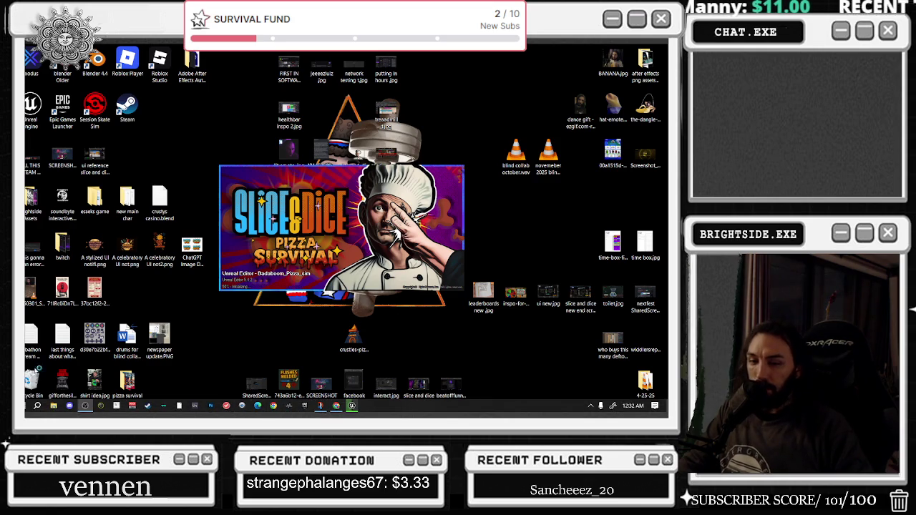
# Open Task Manager from the taskbar and move it to the other screen while Unreal loads.
pyautogui.rightClick(31, 387)
pyautogui.click(72, 337)
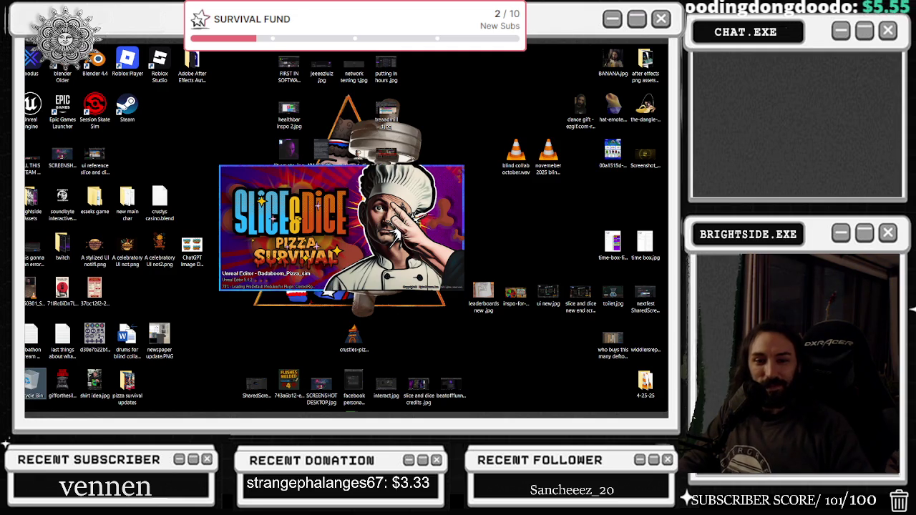
pyautogui.rightClick(473, 408)
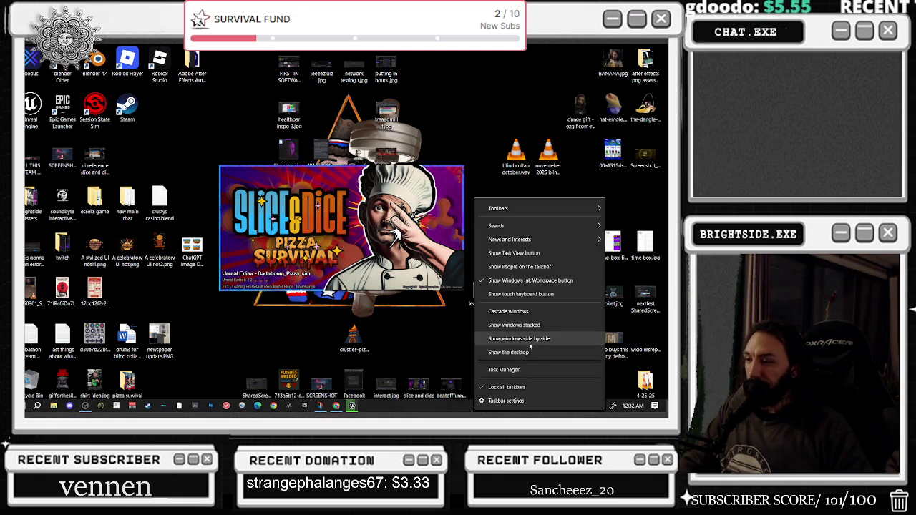
pyautogui.click(536, 369)
pyautogui.press('super+shift+Left')
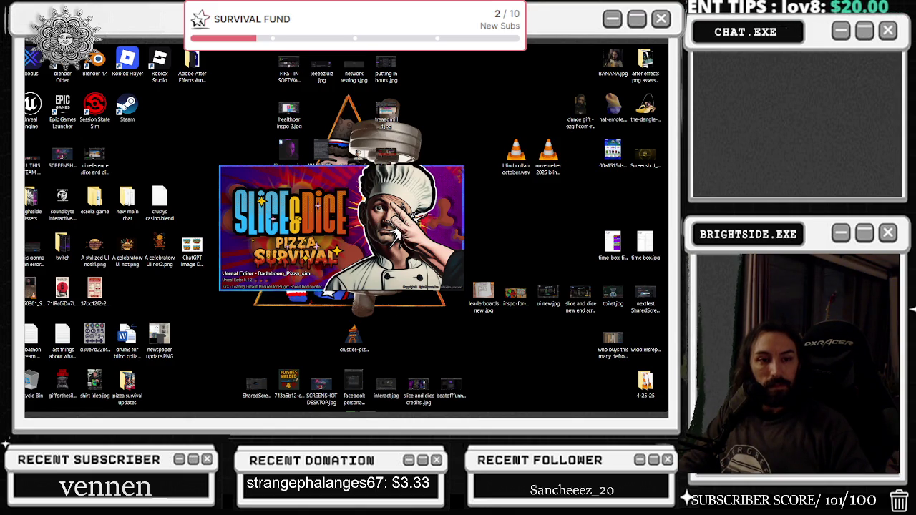
pyautogui.moveTo(288, 415)
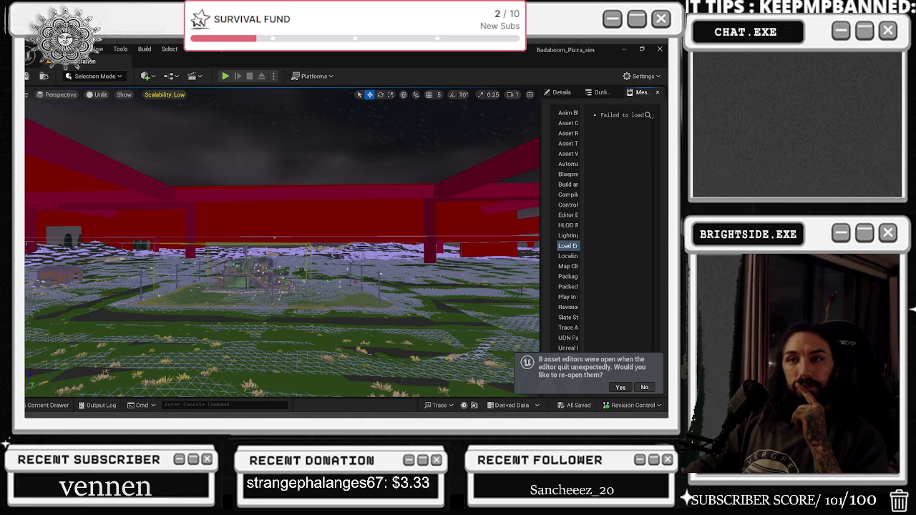
# Restore the crashed session's asset editors, close DT_QuickCombos, then review and close DT_HitReactions.
pyautogui.click(620, 387)
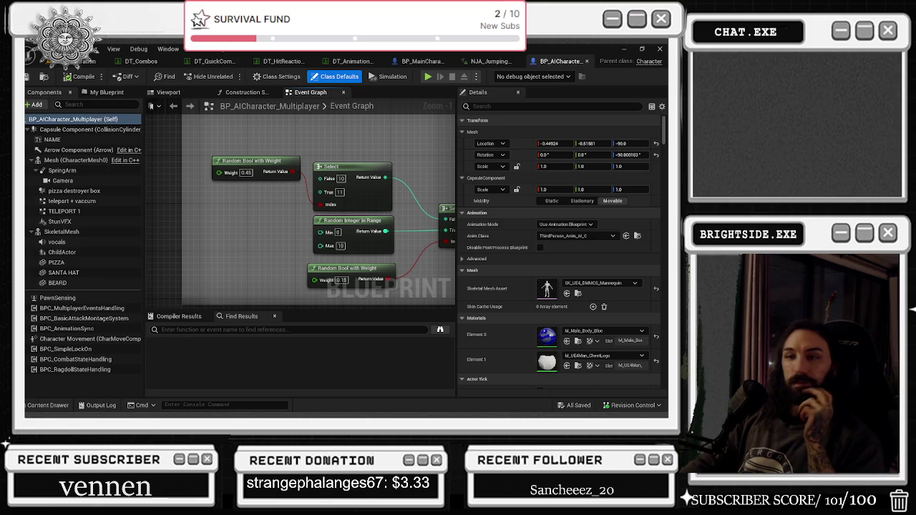
pyautogui.click(207, 62)
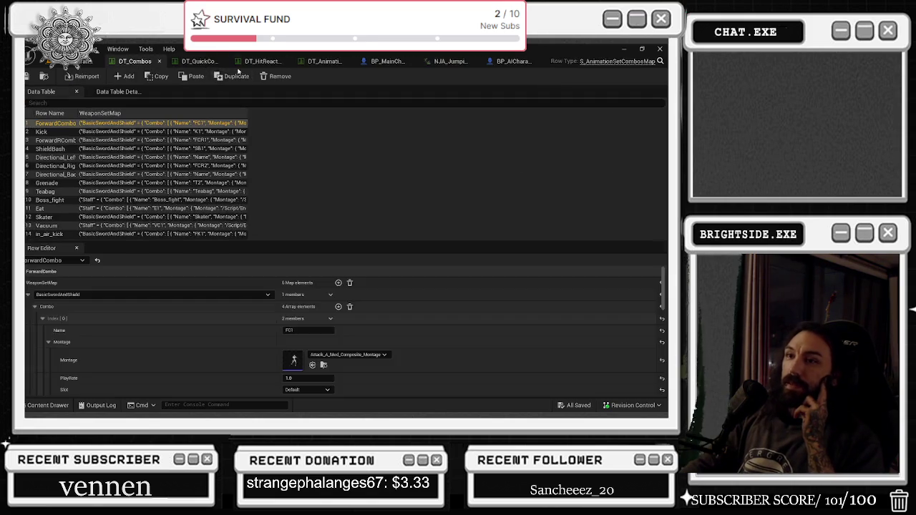
pyautogui.click(234, 62)
pyautogui.click(230, 62)
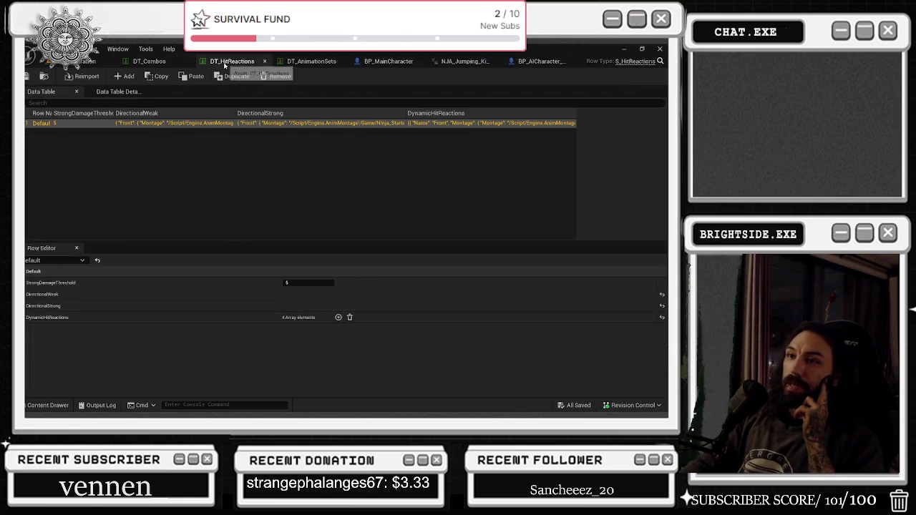
pyautogui.click(27, 306)
pyautogui.click(26, 306)
pyautogui.click(26, 318)
pyautogui.click(27, 317)
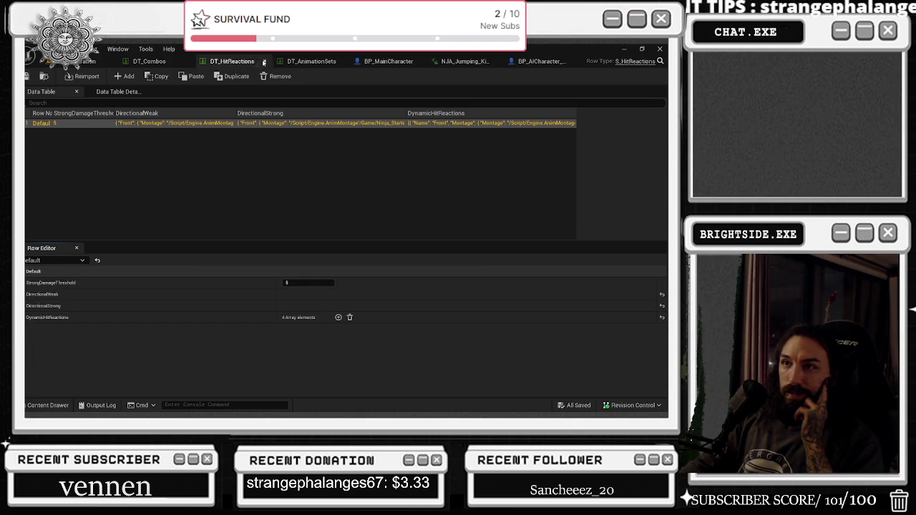
pyautogui.click(264, 61)
# Browse DT_AnimationSets rows (StaffSet, CrossbowSet, NoWeapon, BasicSwordAndShield), then show BP_MainCharacter.
pyautogui.click(251, 61)
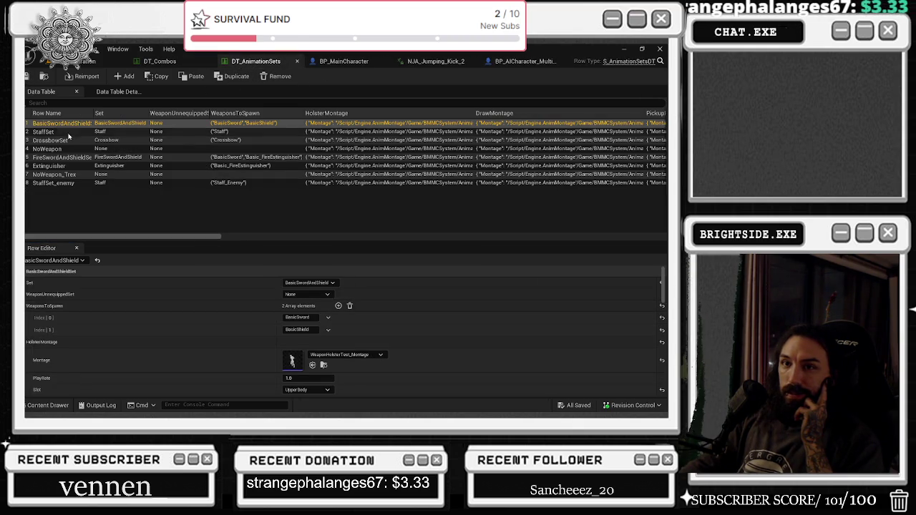
pyautogui.click(70, 132)
pyautogui.click(71, 141)
pyautogui.click(56, 148)
pyautogui.click(57, 123)
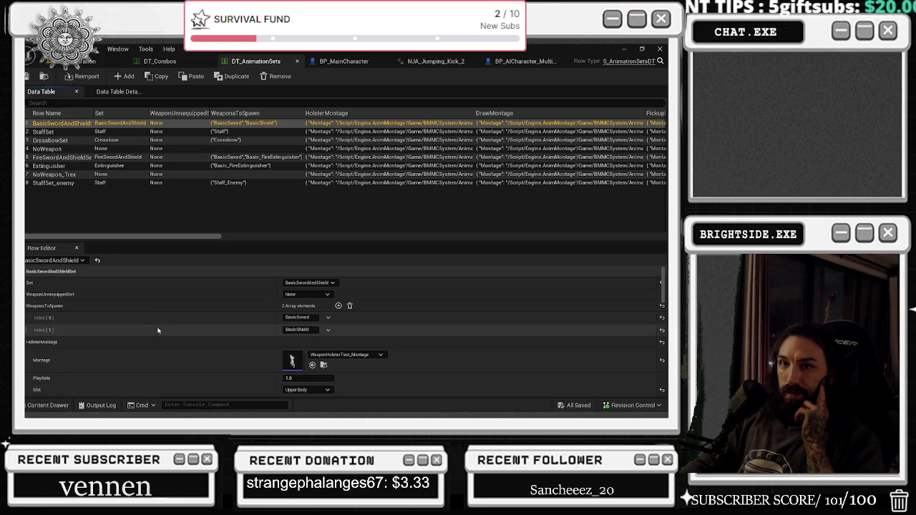
pyautogui.scroll(-10, 158, 330)
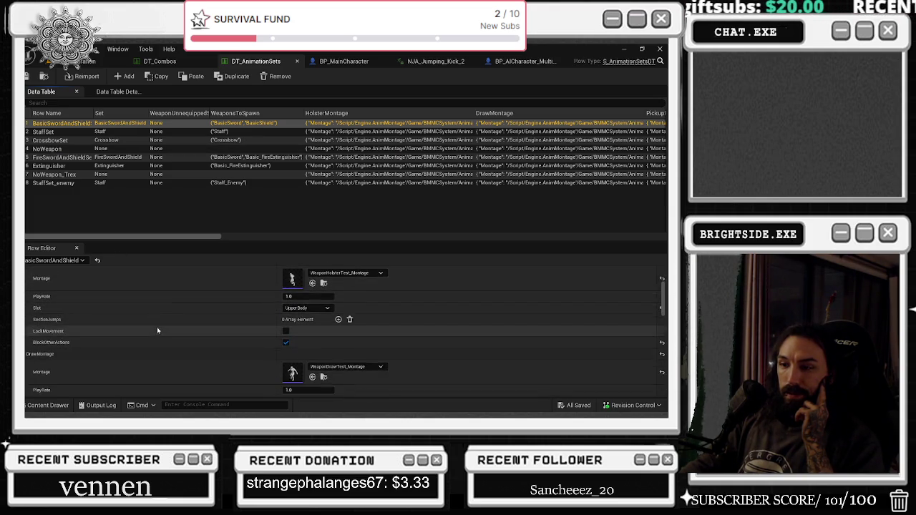
pyautogui.scroll(-8, 151, 330)
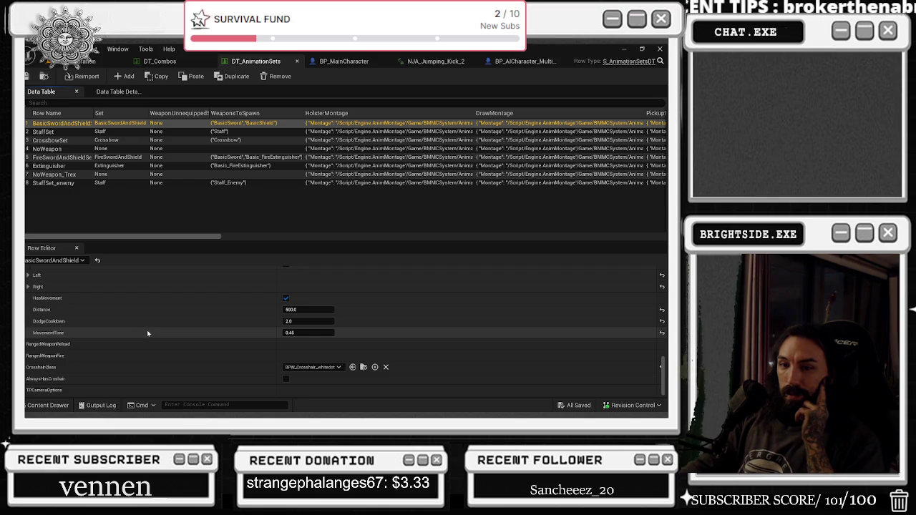
pyautogui.scroll(4, 147, 332)
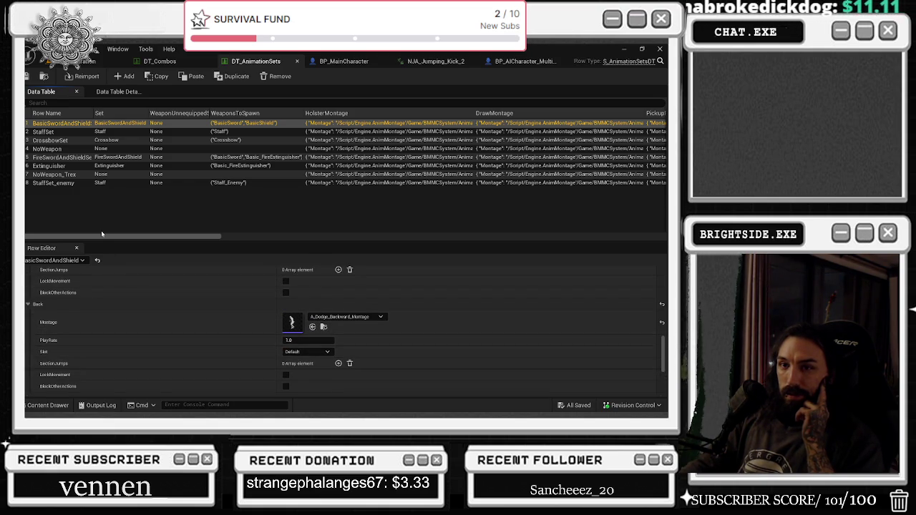
pyautogui.click(331, 63)
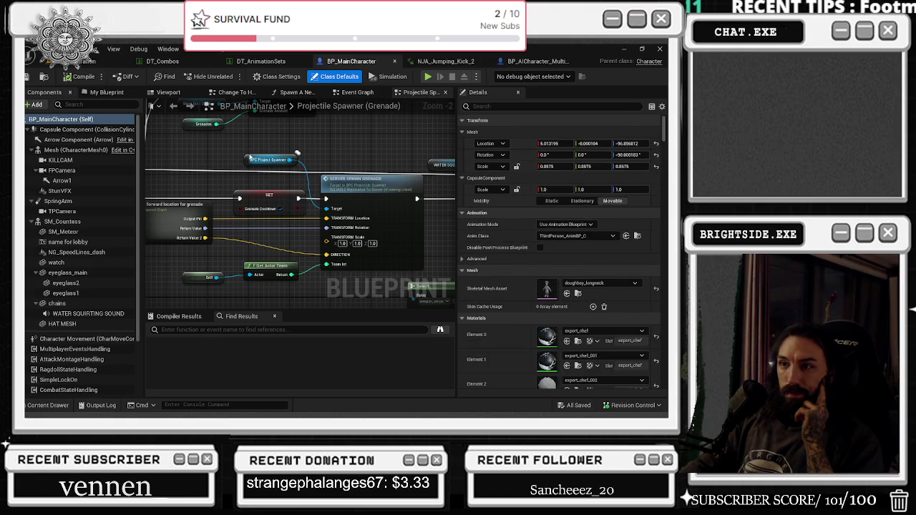
# Nudge the BPC Project Spawner node slightly upward and switch to NJA_Jumping_Kick_2.
pyautogui.moveTo(259, 160); pyautogui.dragTo(261, 154)
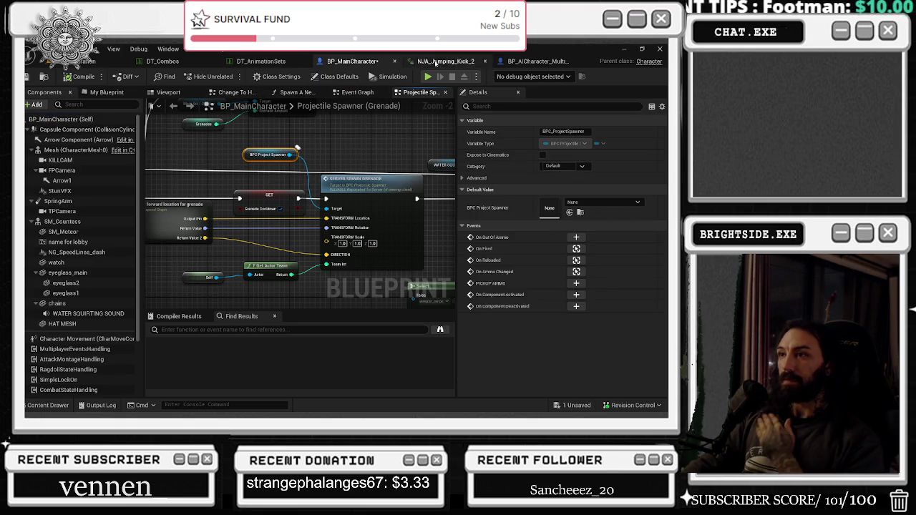
pyautogui.click(438, 62)
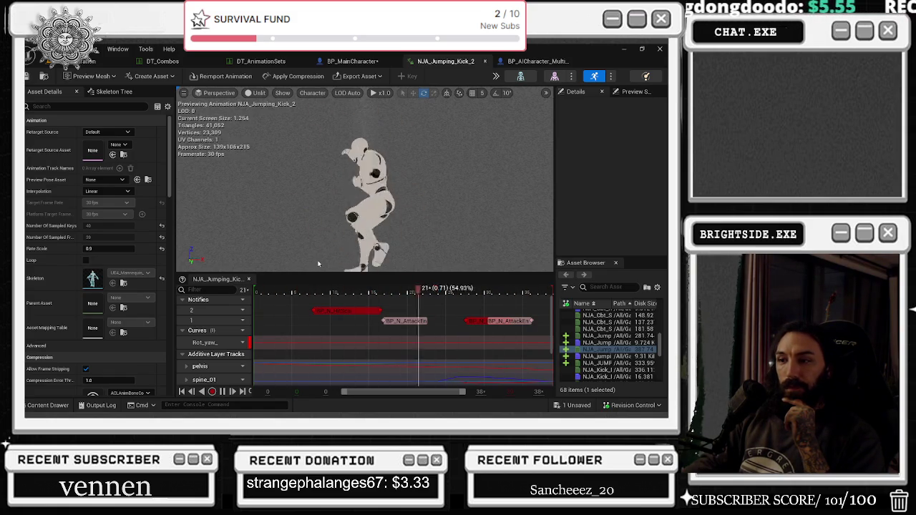
# Stop the kick preview, scrub its frames, and inspect then close the BP_N_AttackEnd notify blueprint.
pyautogui.click(313, 306)
pyautogui.moveTo(313, 306)
pyautogui.mouseDown()
pyautogui.moveTo(412, 333)
pyautogui.moveTo(542, 340)
pyautogui.moveTo(487, 347)
pyautogui.moveTo(502, 349)
pyautogui.moveTo(549, 345)
pyautogui.moveTo(382, 346)
pyautogui.moveTo(407, 347)
pyautogui.mouseUp()
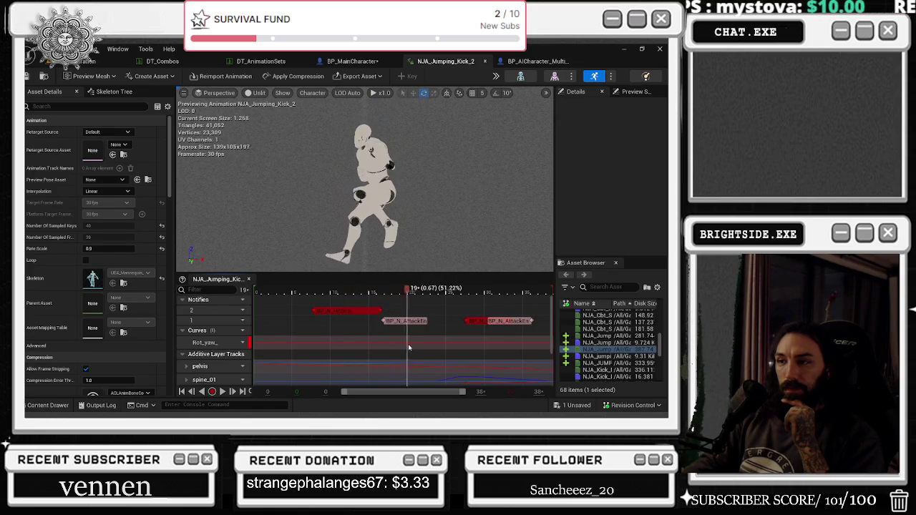
pyautogui.rightClick(417, 322)
pyautogui.click(418, 312)
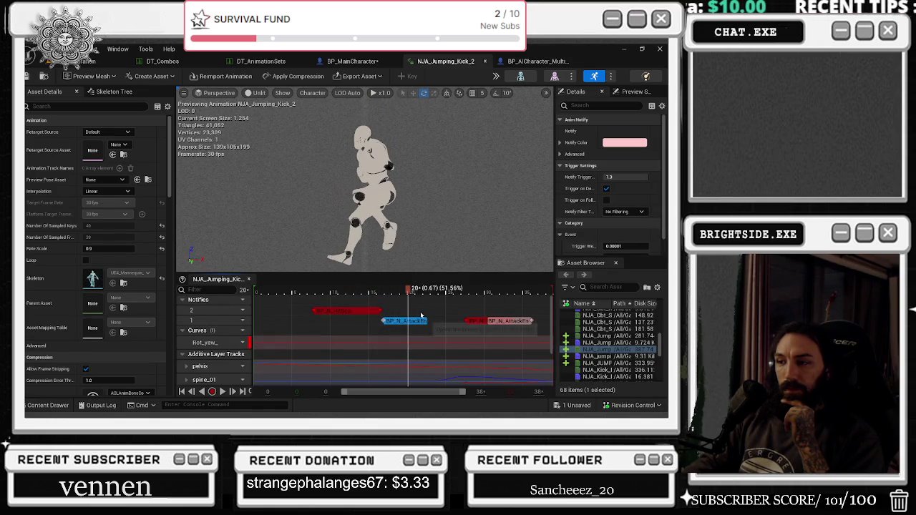
pyautogui.moveTo(427, 258)
pyautogui.mouseDown()
pyautogui.moveTo(347, 205)
pyautogui.moveTo(329, 204)
pyautogui.mouseUp()
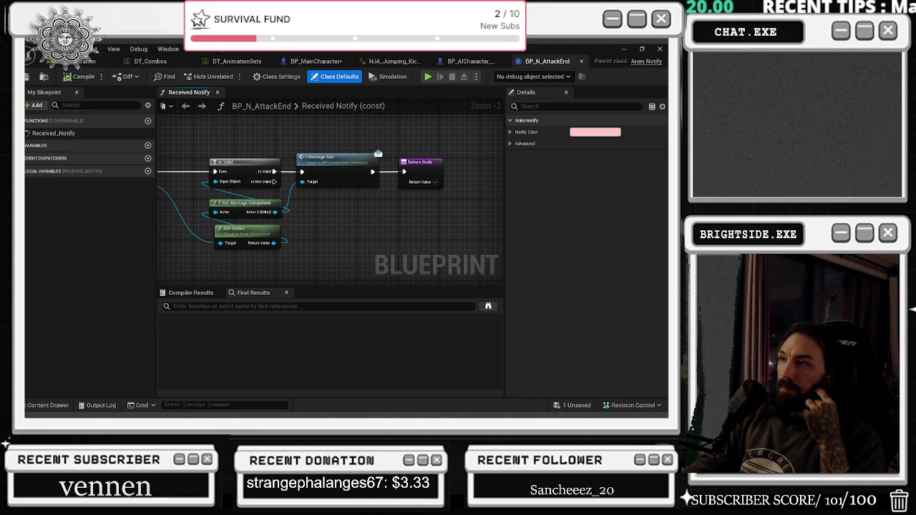
pyautogui.click(583, 63)
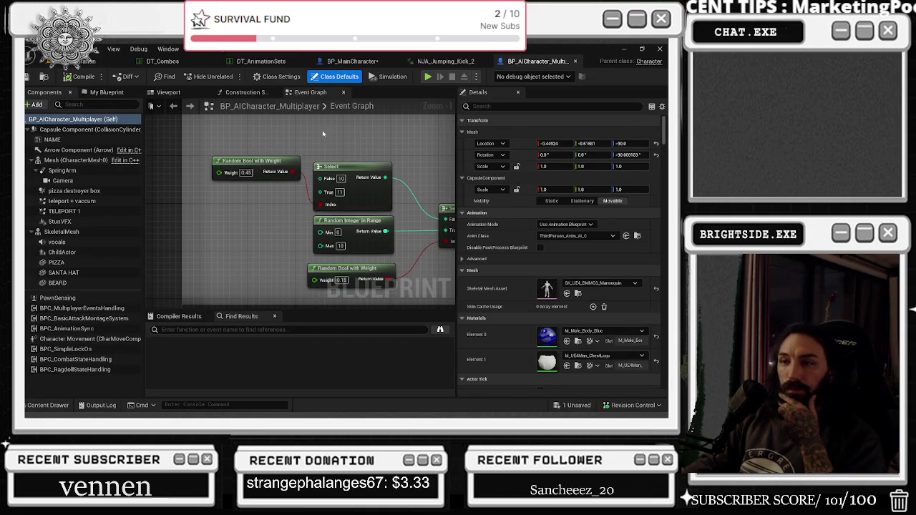
# Check the Kick row in DT_Combos and DT_AnimationSets, then return to NJA_Jumping_Kick_2.
pyautogui.click(171, 67)
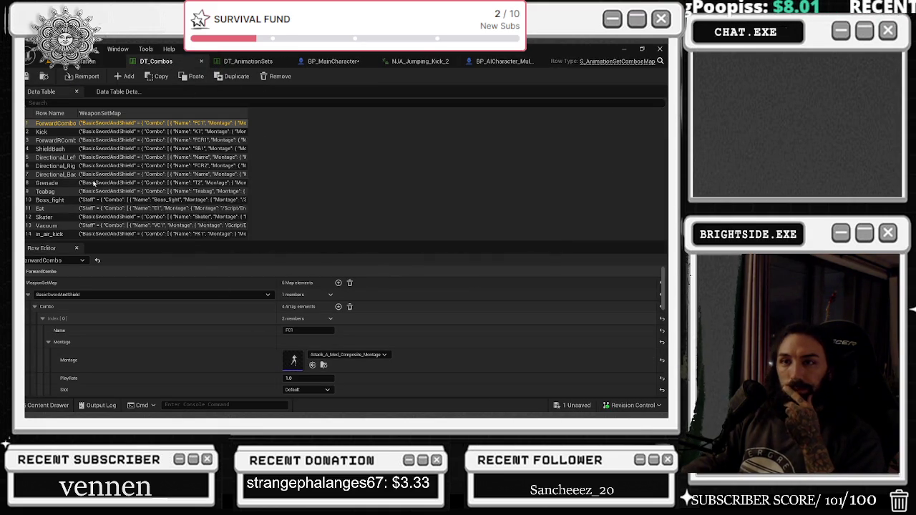
pyautogui.click(53, 131)
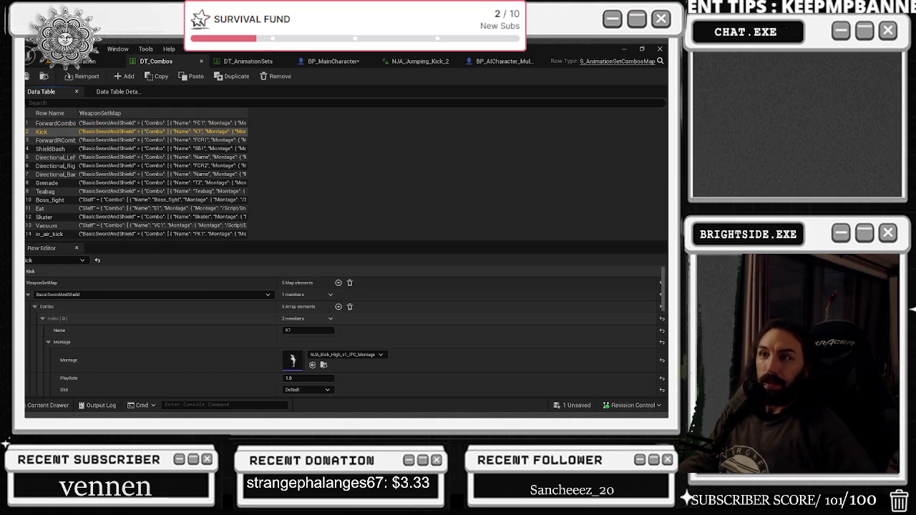
pyautogui.click(264, 63)
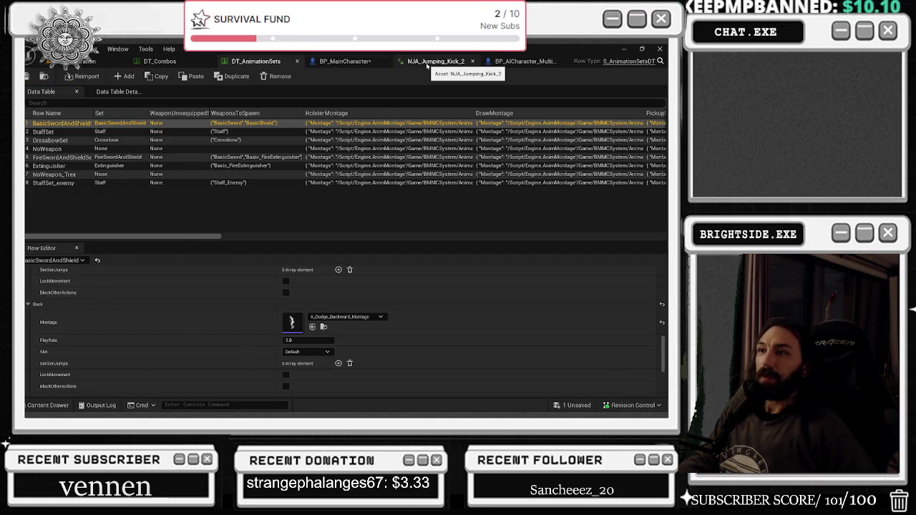
pyautogui.click(427, 63)
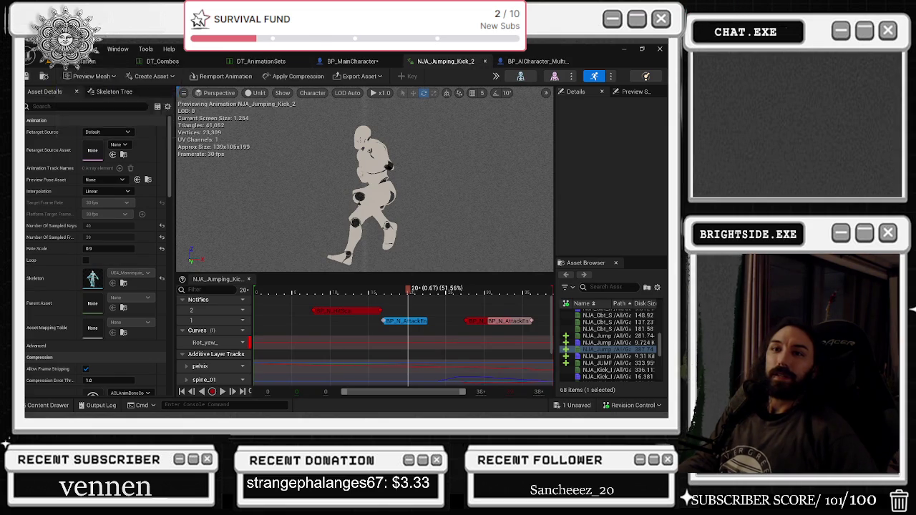
# Open ThirdPersonJump_Final_Crossbow from the File menu's recent AnimSequence assets.
pyautogui.click(32, 49)
pyautogui.moveTo(128, 81)
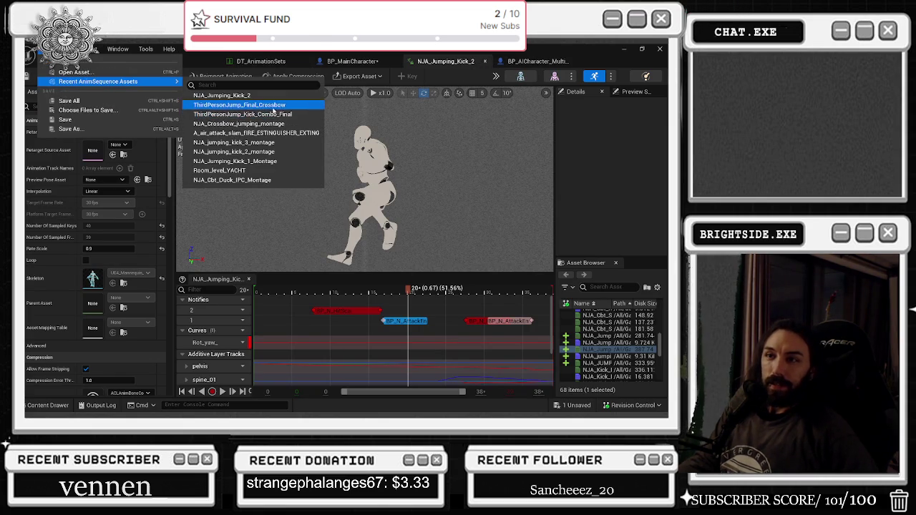
pyautogui.click(271, 106)
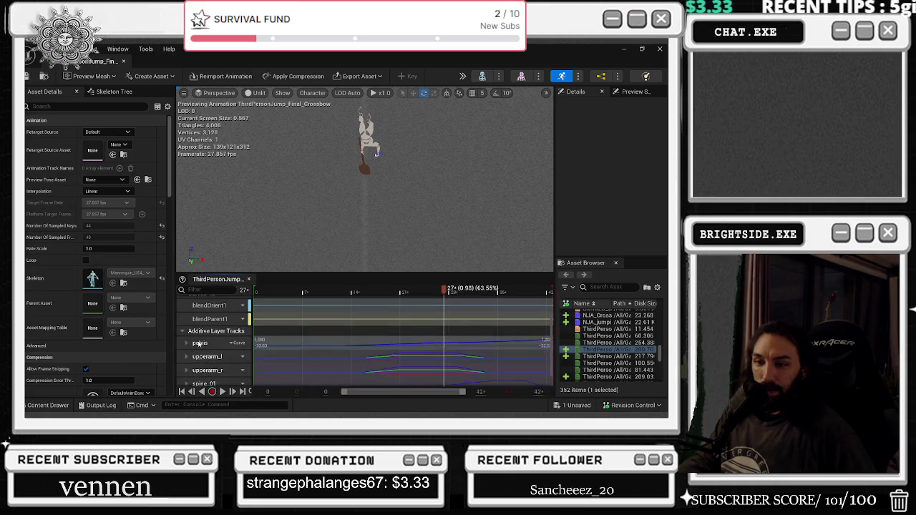
# Load all six pelvis curves into the Curve Editor, frame them, and scrub to frame 33.
pyautogui.doubleClick(199, 345)
pyautogui.scroll(-1, 200, 342)
pyautogui.scroll(1, 204, 340)
pyautogui.click(208, 348)
pyautogui.keyDown('shift'); pyautogui.click(207, 369); pyautogui.keyUp('shift')
pyautogui.scroll(-2, 335, 347)
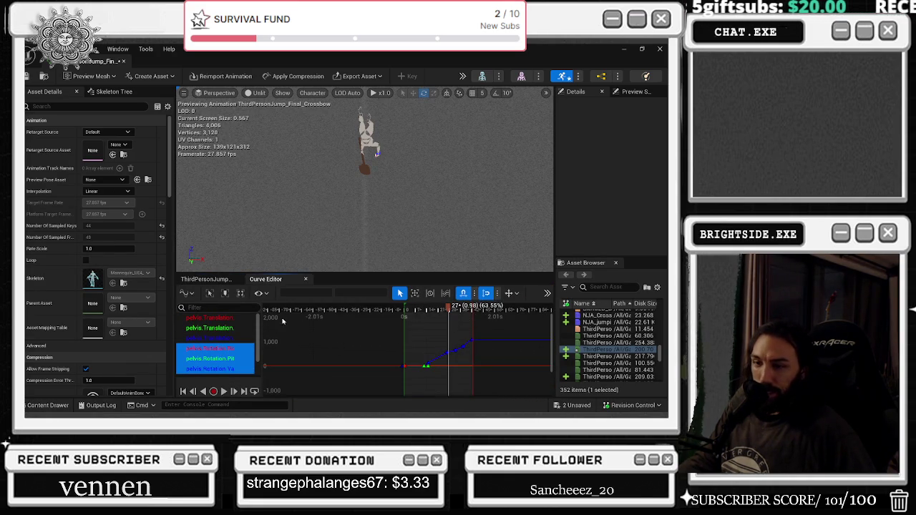
pyautogui.click(208, 317)
pyautogui.keyDown('shift'); pyautogui.click(208, 368); pyautogui.keyUp('shift')
pyautogui.press('f')
pyautogui.moveTo(485, 328); pyautogui.dragTo(459, 341)
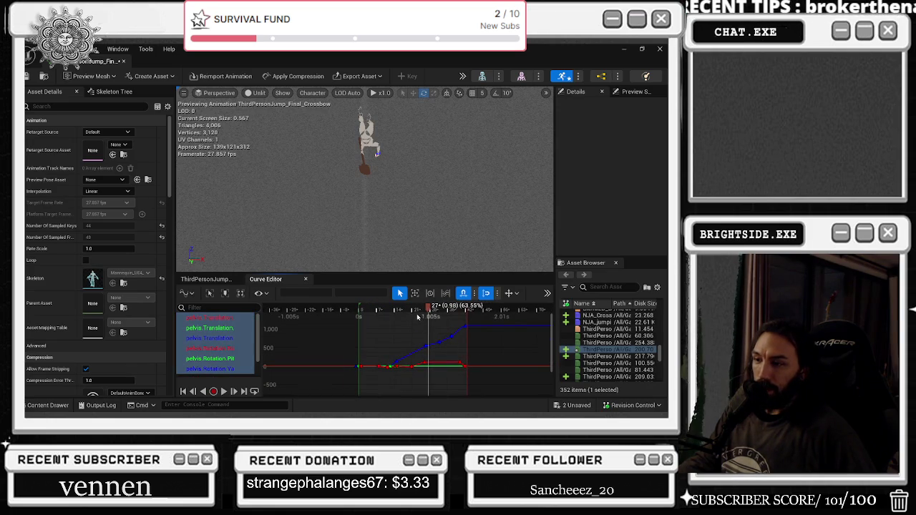
pyautogui.moveTo(410, 315); pyautogui.dragTo(446, 307)
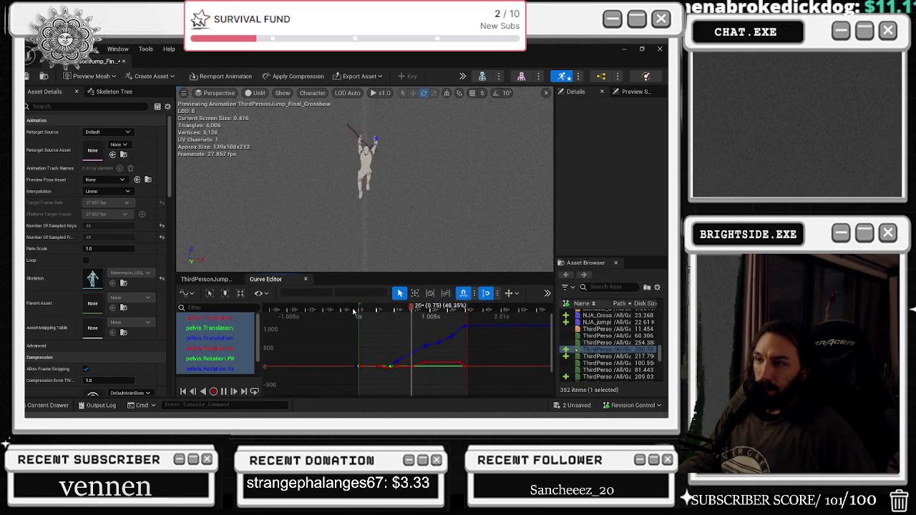
# Show pelvis Translation through Rotation.Pitch curves and delete the green curve's peak key.
pyautogui.click(213, 337)
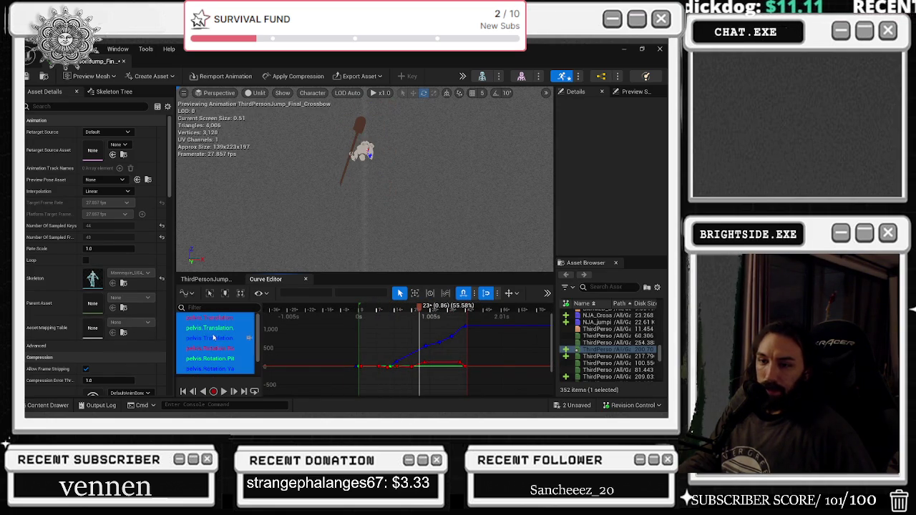
pyautogui.click(218, 329)
pyautogui.click(225, 341)
pyautogui.scroll(-1, 226, 351)
pyautogui.keyDown('shift'); pyautogui.click(227, 351); pyautogui.keyUp('shift')
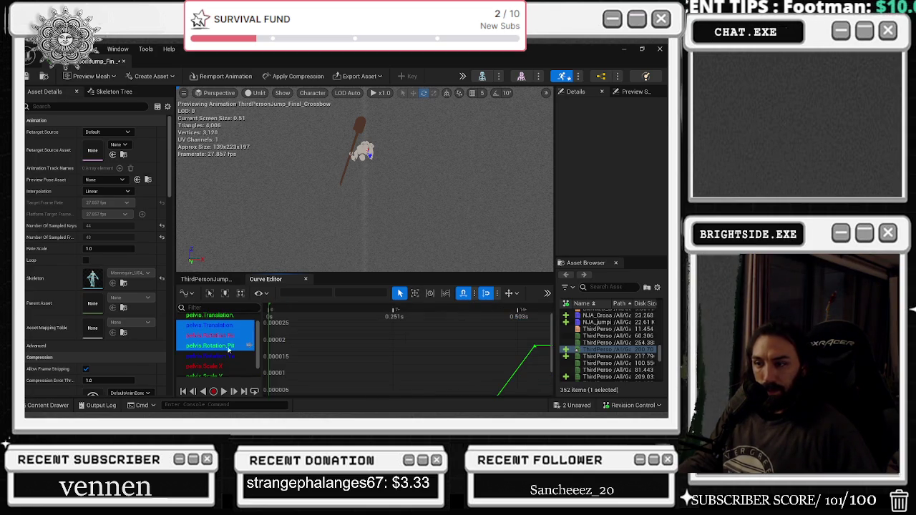
pyautogui.click(422, 343)
pyautogui.press('Delete')
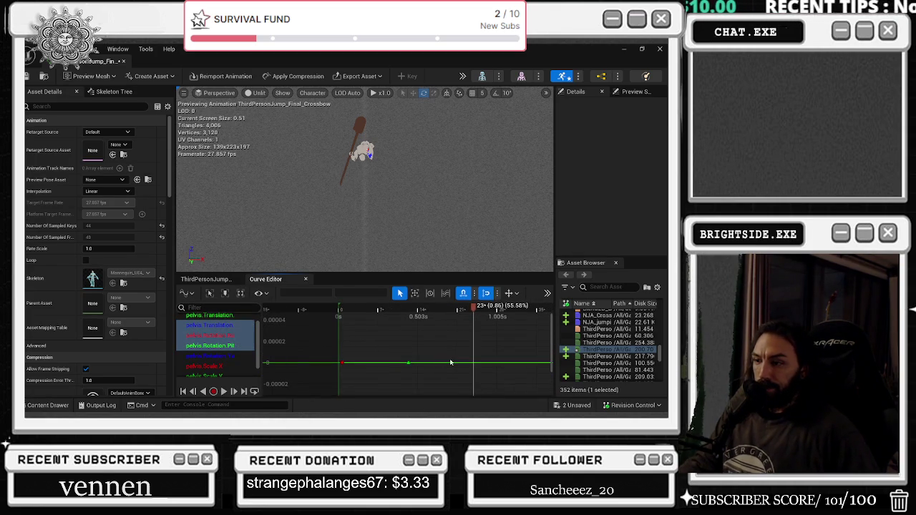
# Display the pelvis Rotation.Yaw curve with the playhead at frame 27.
pyautogui.click(209, 326)
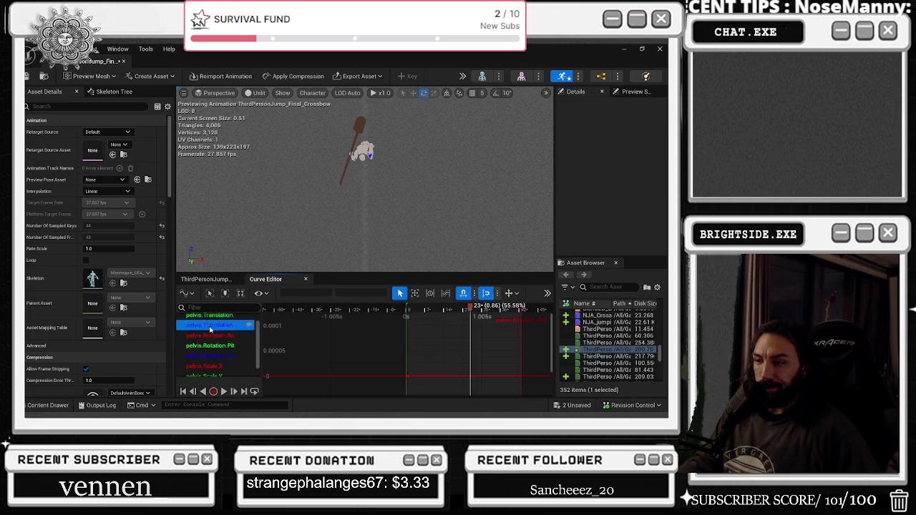
pyautogui.click(210, 355)
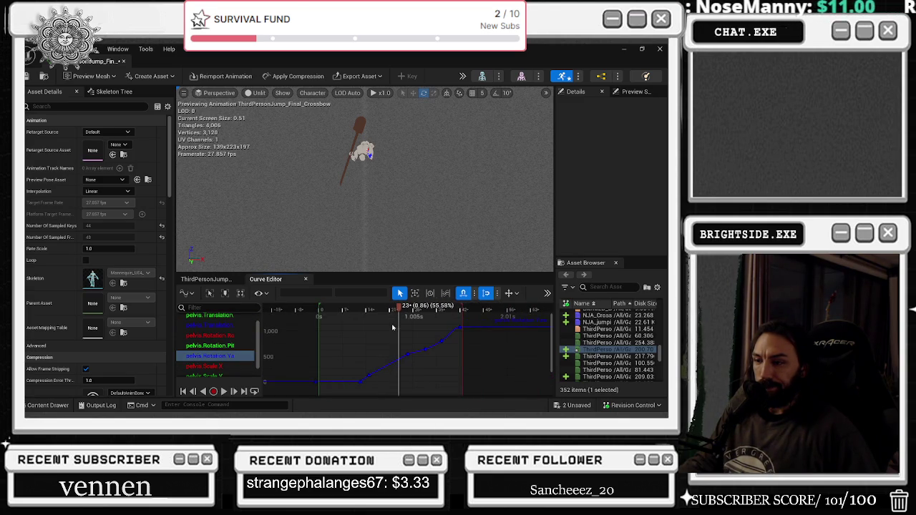
pyautogui.moveTo(378, 316)
pyautogui.mouseDown()
pyautogui.moveTo(358, 315)
pyautogui.moveTo(413, 315)
pyautogui.moveTo(483, 369)
pyautogui.mouseUp()
# Set a mid Rotation.Yaw key to 360 and delete the upper keys after it so the curve ends flat.
pyautogui.press('Delete')
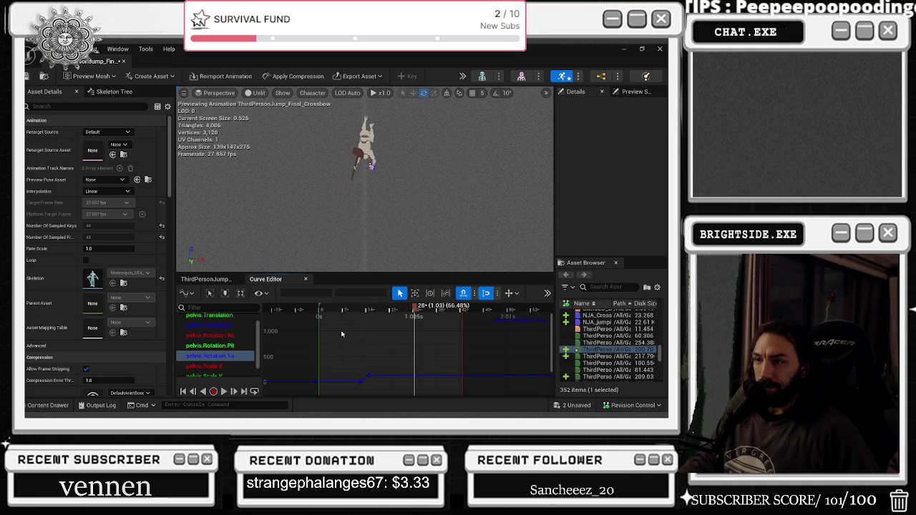
pyautogui.hotkey('ctrl', 'z')
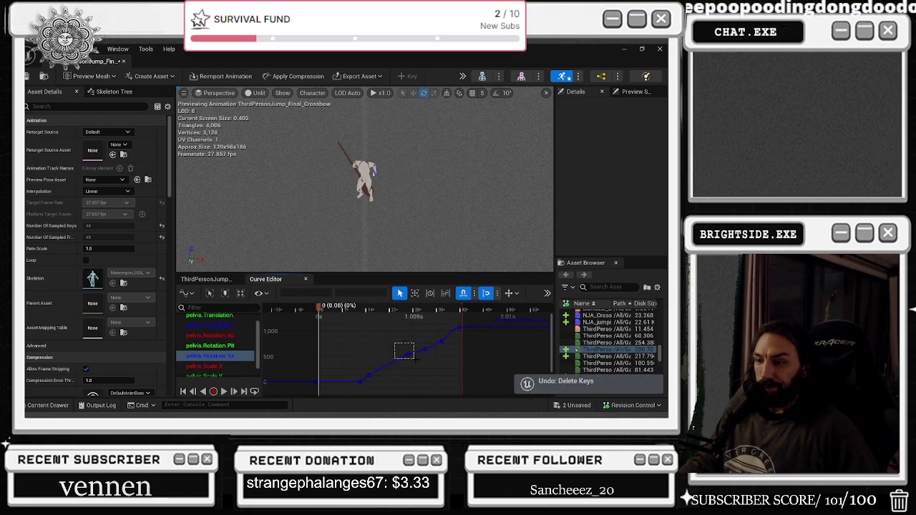
pyautogui.moveTo(413, 358); pyautogui.dragTo(415, 360)
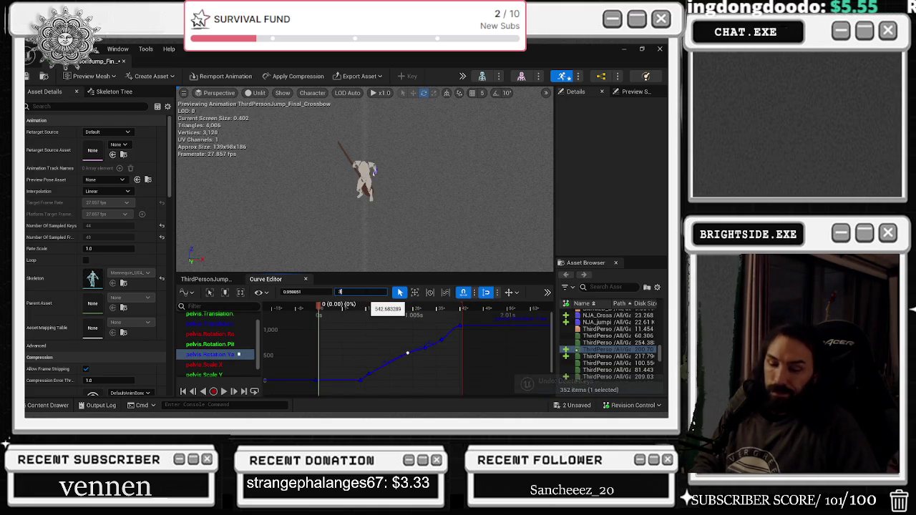
pyautogui.write('60')
pyautogui.press('Return')
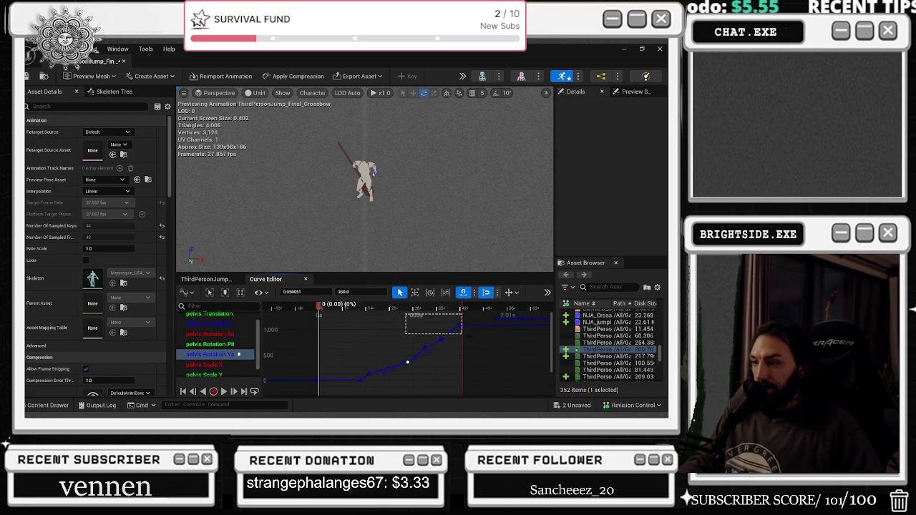
pyautogui.press('Delete')
pyautogui.click(419, 344)
pyautogui.press('Delete')
# Play the crossbow jump twice from the start to preview the Yaw edit, then view pelvis.Translation.
pyautogui.press('space')
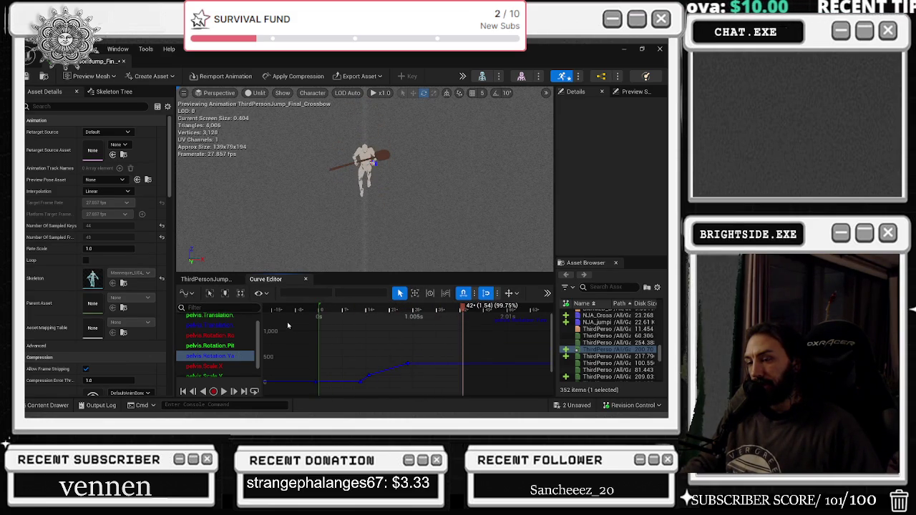
pyautogui.click(317, 307)
pyautogui.press('space')
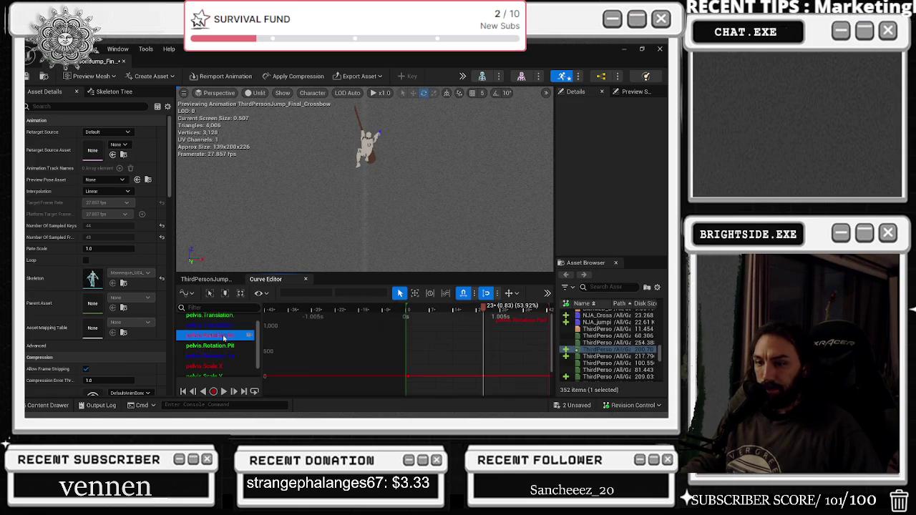
pyautogui.scroll(1, 215, 336)
pyautogui.click(213, 317)
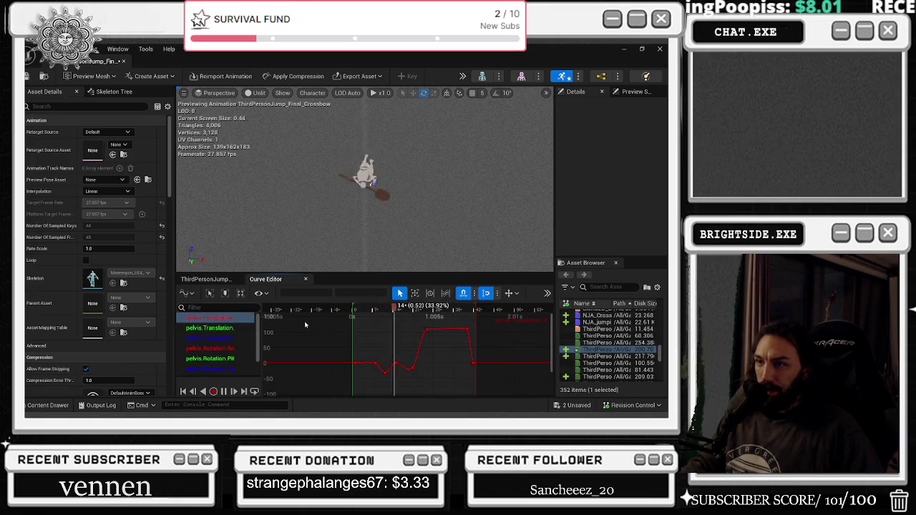
pyautogui.moveTo(409, 306)
pyautogui.mouseDown()
pyautogui.moveTo(351, 311)
pyautogui.moveTo(429, 310)
pyautogui.mouseUp()
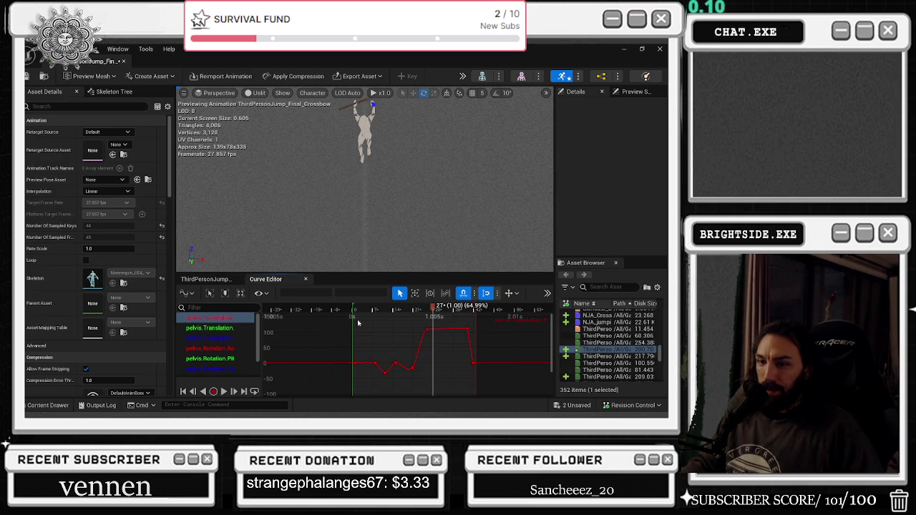
# Review the pelvis Rotation.Yaw curve around frame 26 and return from the track view to the Curve Editor.
pyautogui.click(220, 348)
pyautogui.scroll(-1, 216, 342)
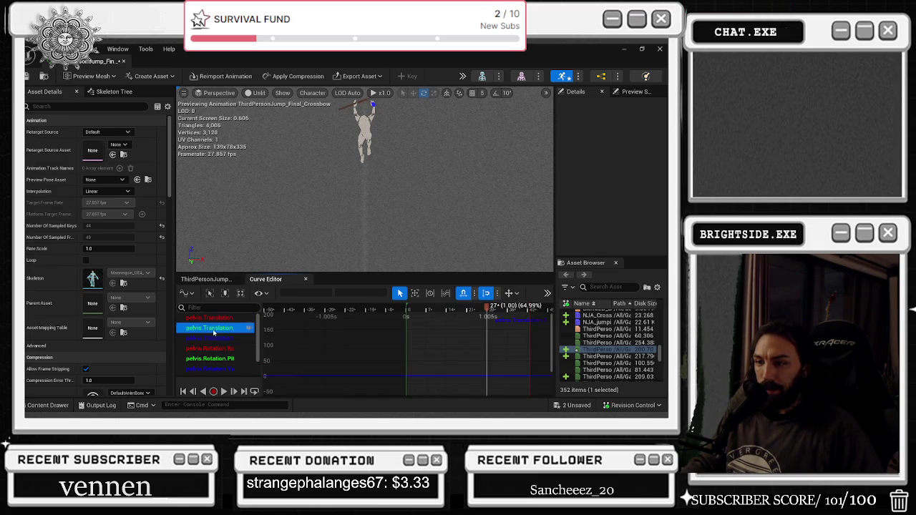
pyautogui.click(212, 340)
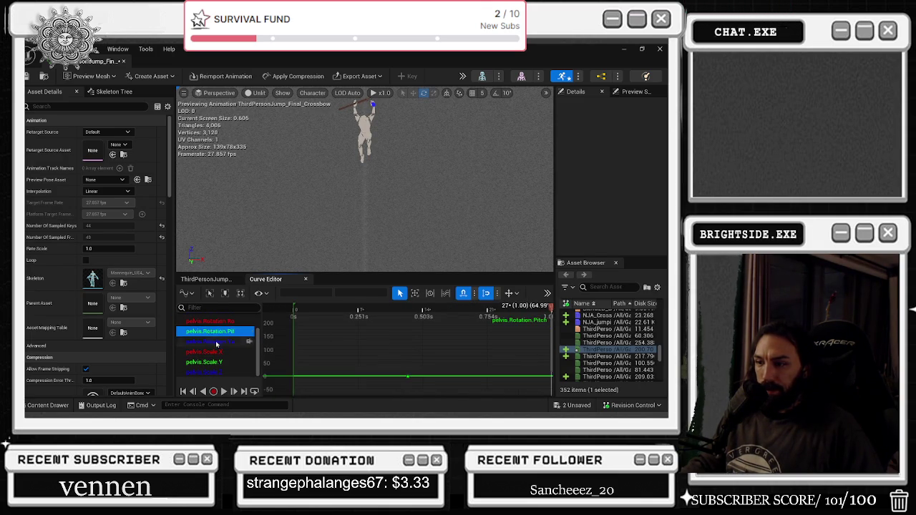
pyautogui.scroll(-3, 299, 347)
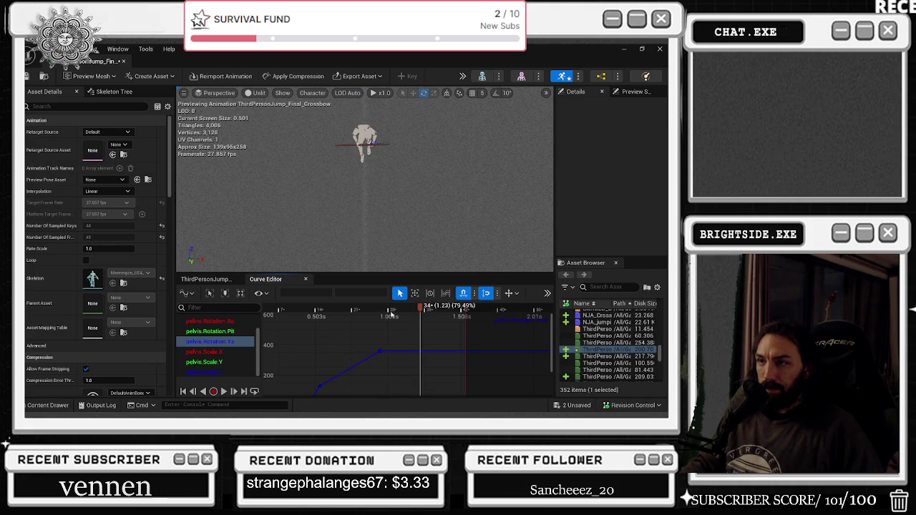
pyautogui.click(364, 310)
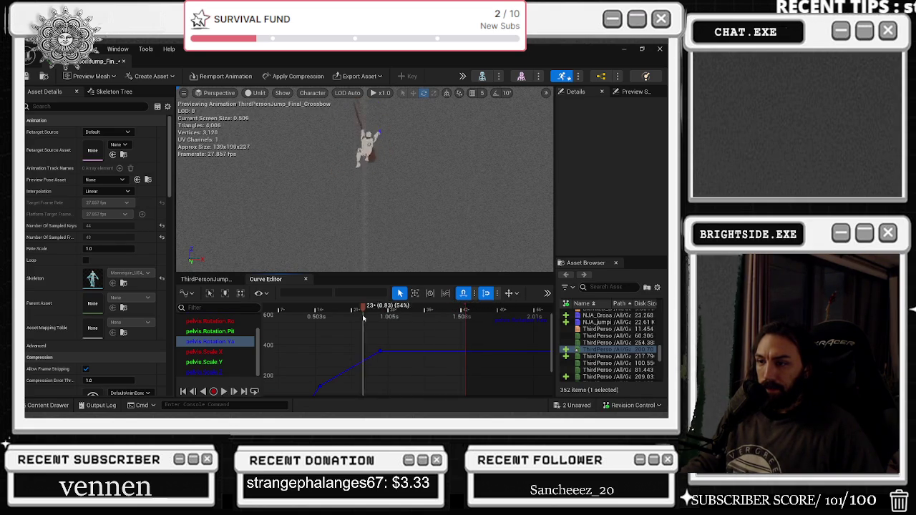
pyautogui.click(380, 308)
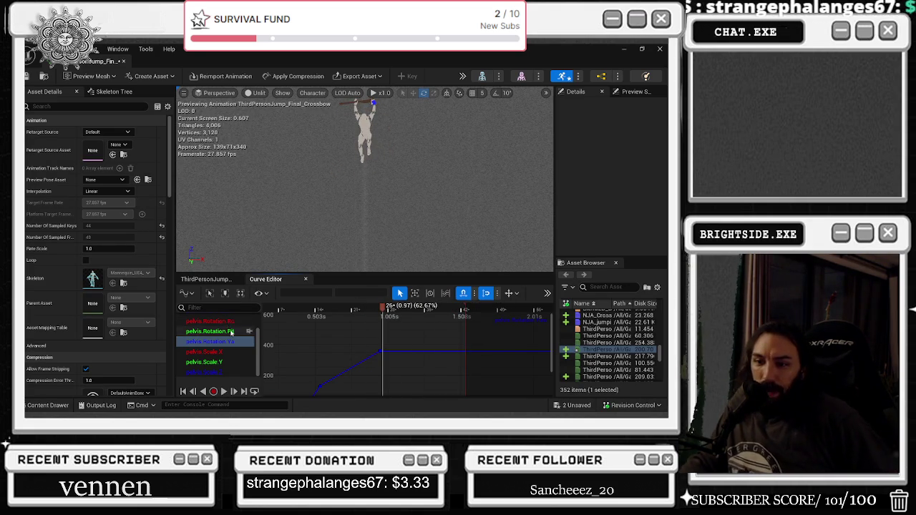
pyautogui.scroll(2, 223, 335)
pyautogui.click(206, 280)
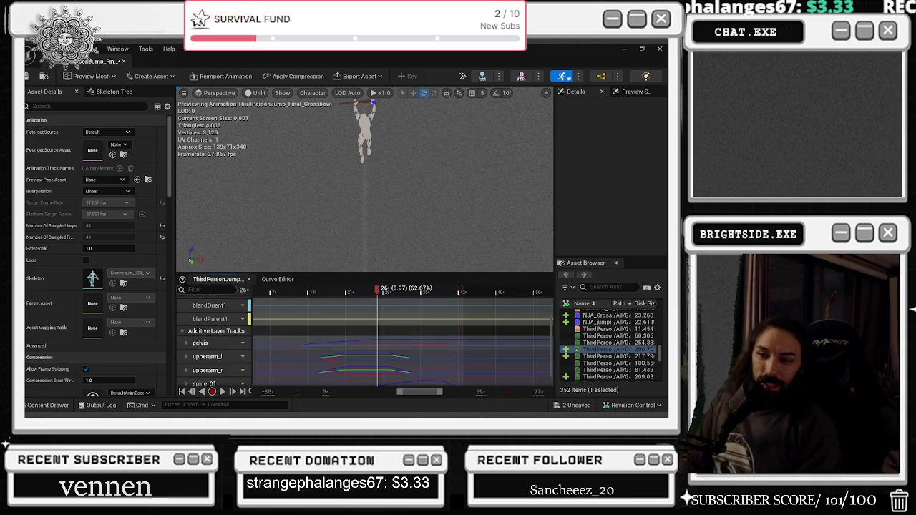
pyautogui.doubleClick(215, 360)
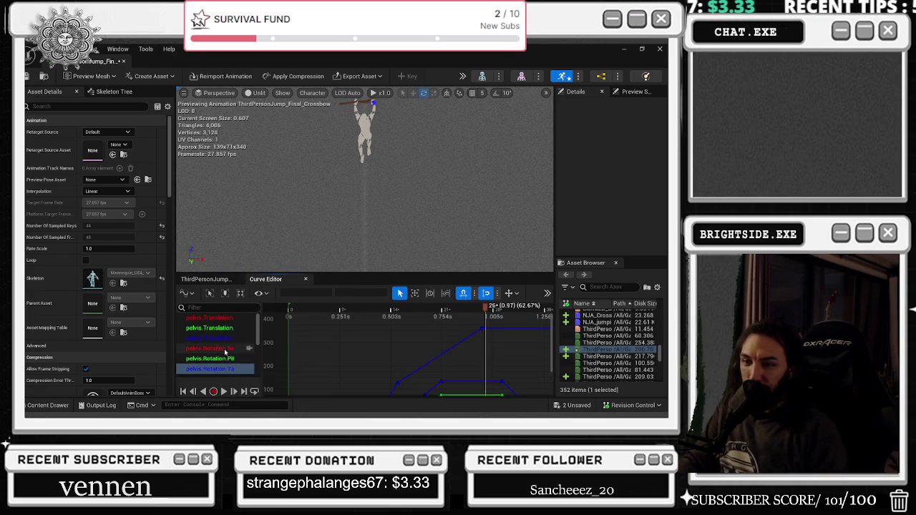
pyautogui.scroll(-1, 231, 344)
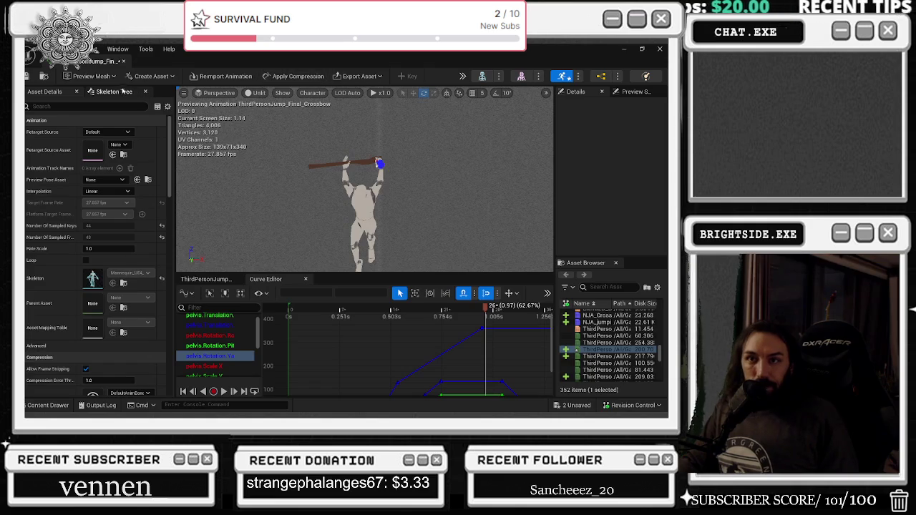
# Select upperarm_l in the Skeleton Tree, frame its curves, and inspect the blue key at 1.05 s.
pyautogui.click(124, 91)
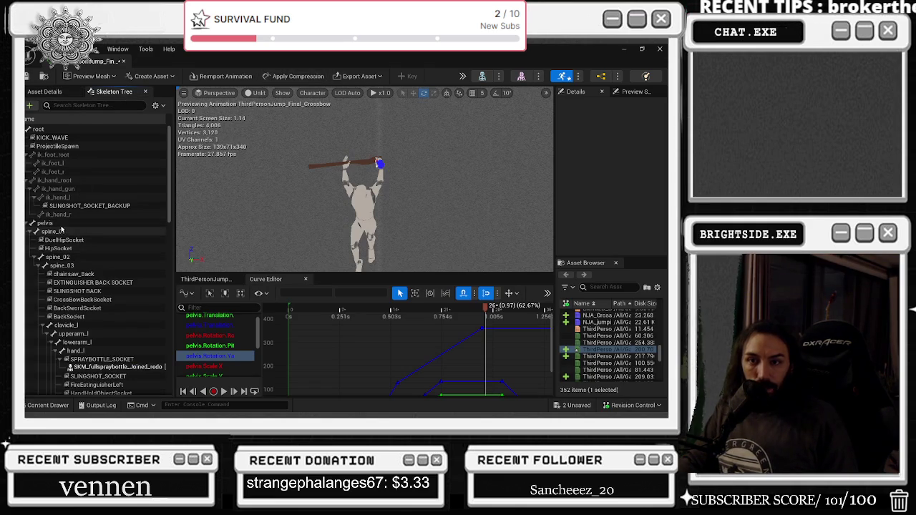
pyautogui.click(73, 333)
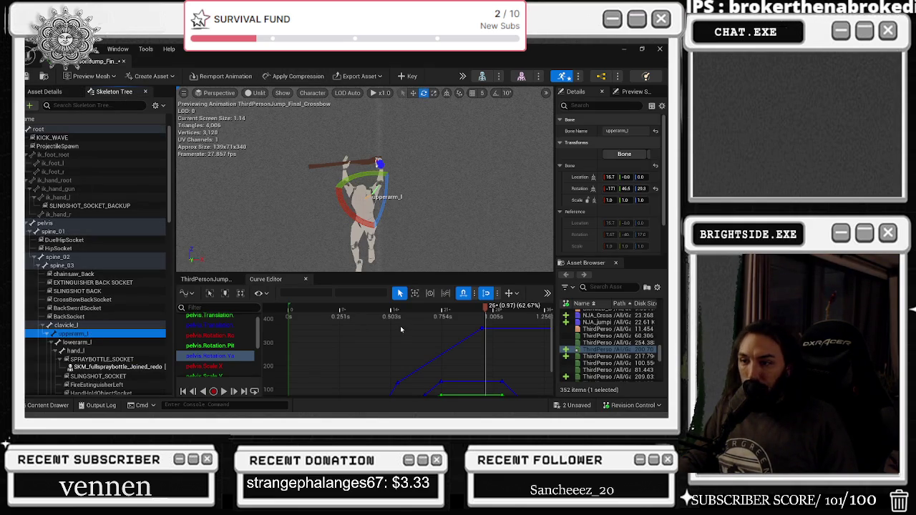
pyautogui.scroll(-2, 368, 349)
pyautogui.click(359, 309)
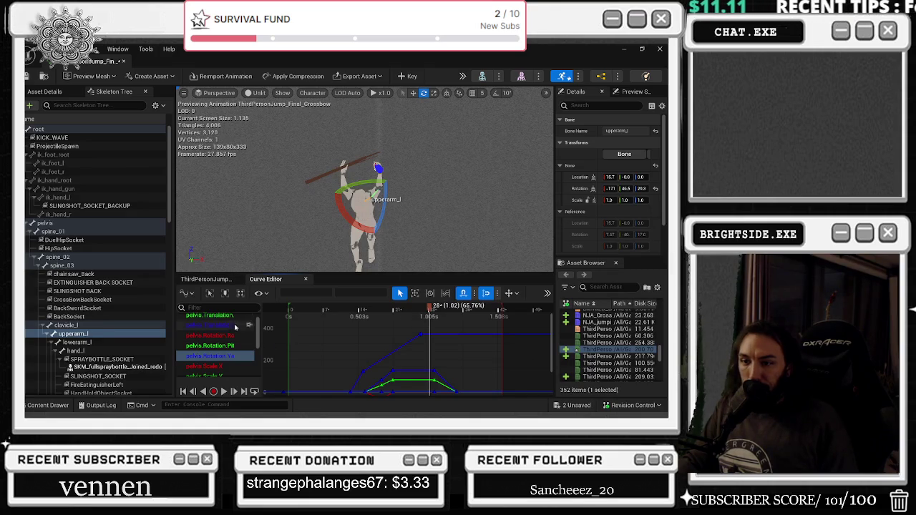
pyautogui.click(221, 355)
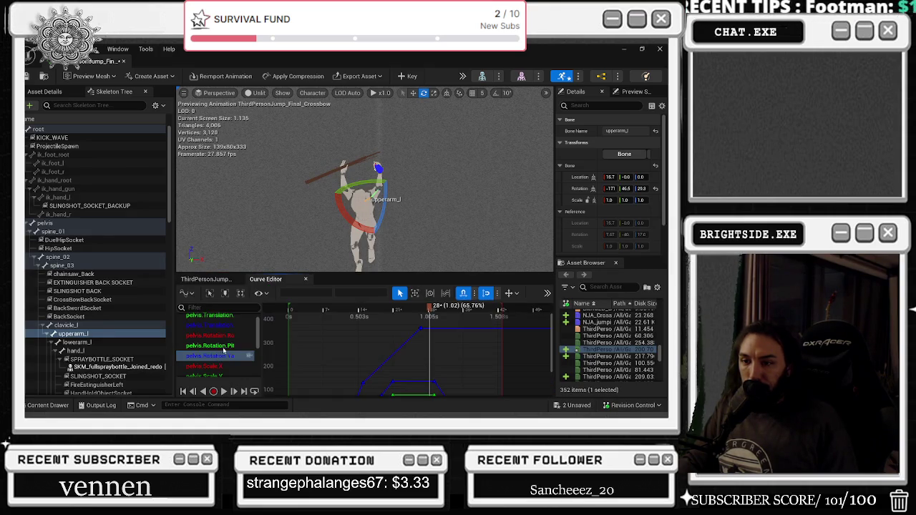
pyautogui.moveTo(258, 333); pyautogui.dragTo(263, 373)
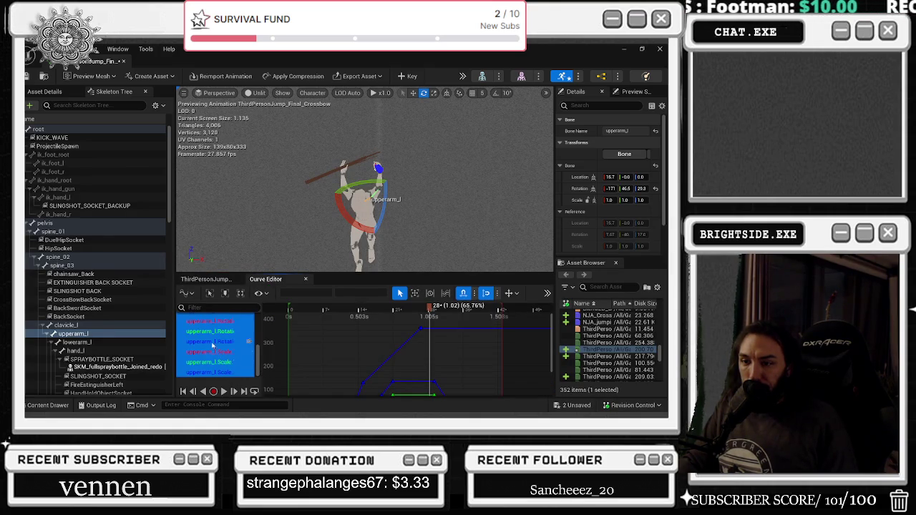
pyautogui.scroll(3, 213, 347)
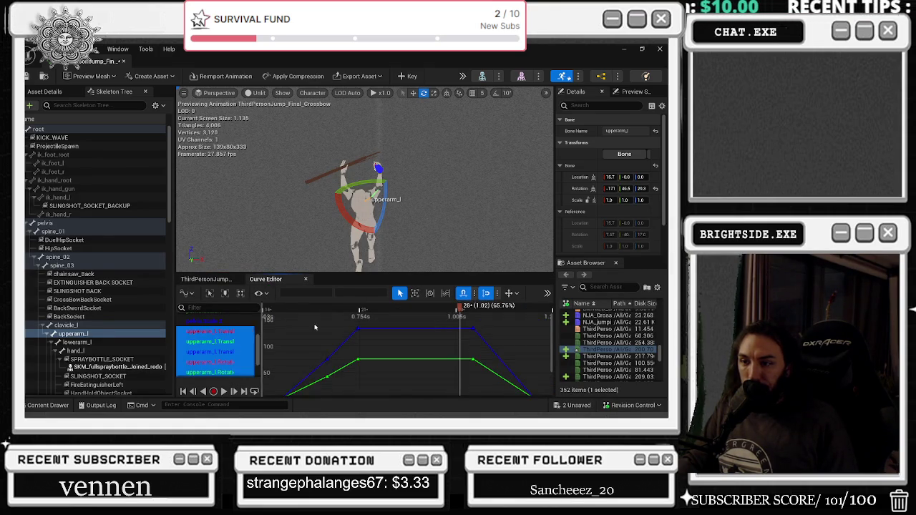
pyautogui.click(422, 309)
pyautogui.moveTo(422, 309)
pyautogui.mouseDown()
pyautogui.moveTo(439, 312)
pyautogui.moveTo(378, 309)
pyautogui.moveTo(408, 309)
pyautogui.moveTo(399, 309)
pyautogui.moveTo(399, 350)
pyautogui.mouseUp()
pyautogui.click(424, 326)
pyautogui.click(439, 324)
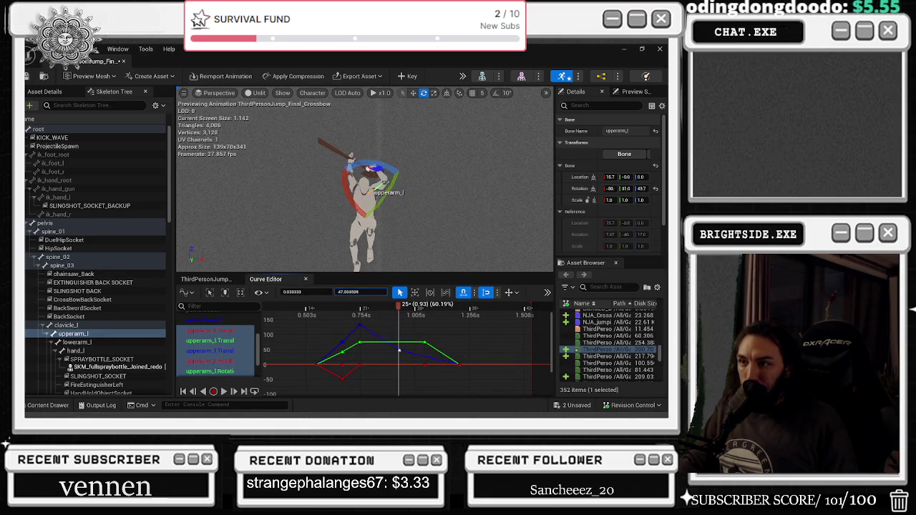
# Move the green key to 0.703 s at value 0, then delete upperarm_l keys after about 0.95 s.
pyautogui.moveTo(319, 297); pyautogui.dragTo(289, 297)
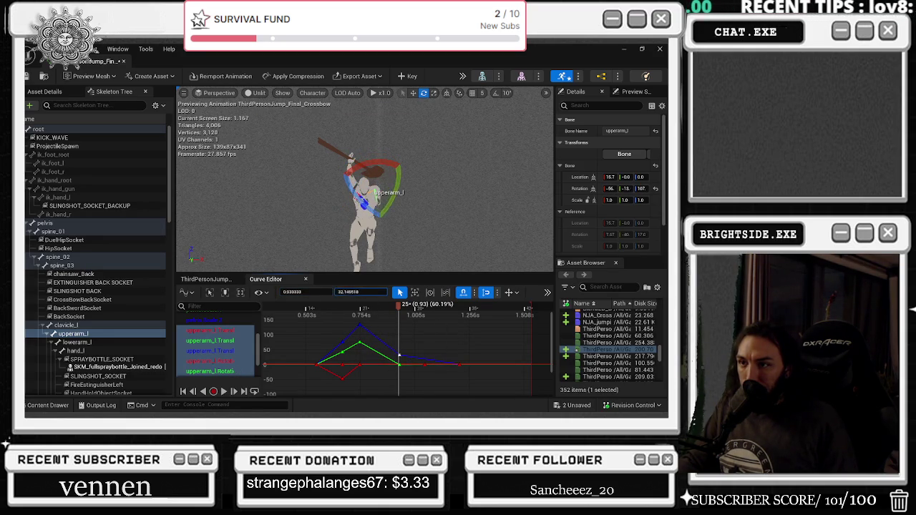
pyautogui.moveTo(390, 365); pyautogui.dragTo(390, 370)
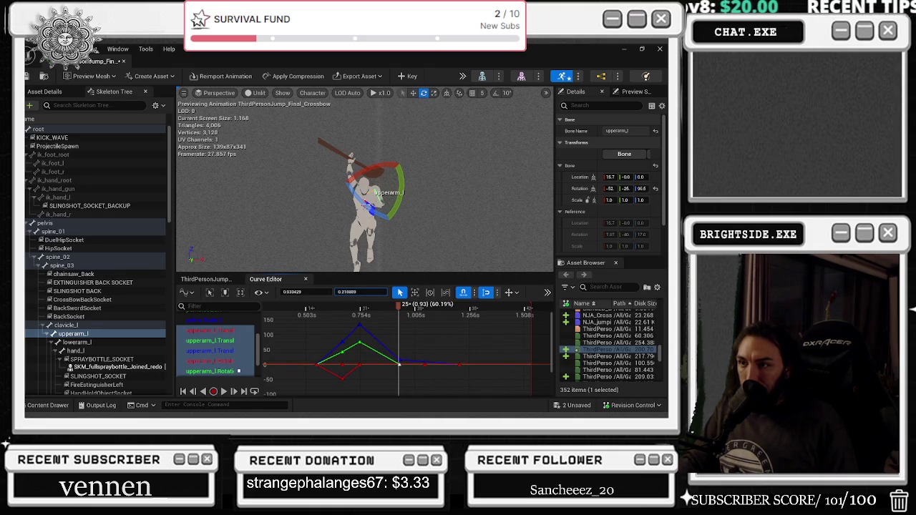
pyautogui.click(422, 370)
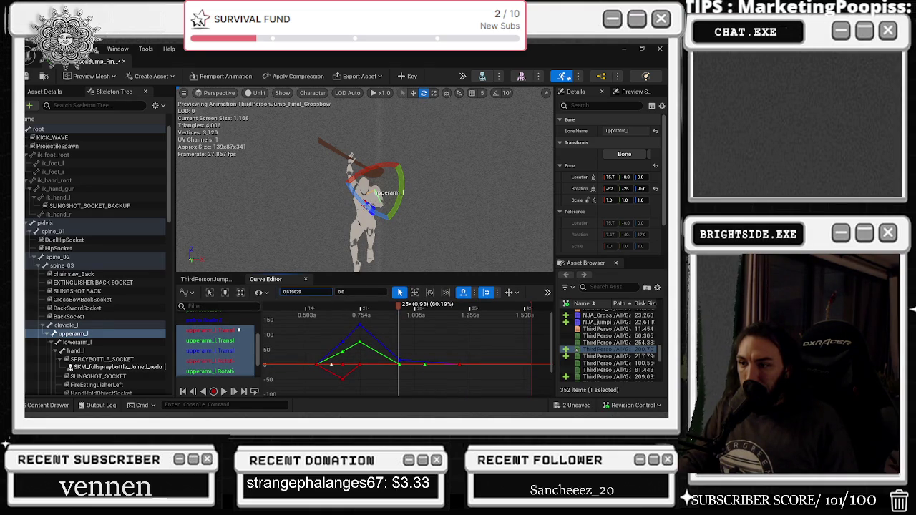
pyautogui.click(425, 366)
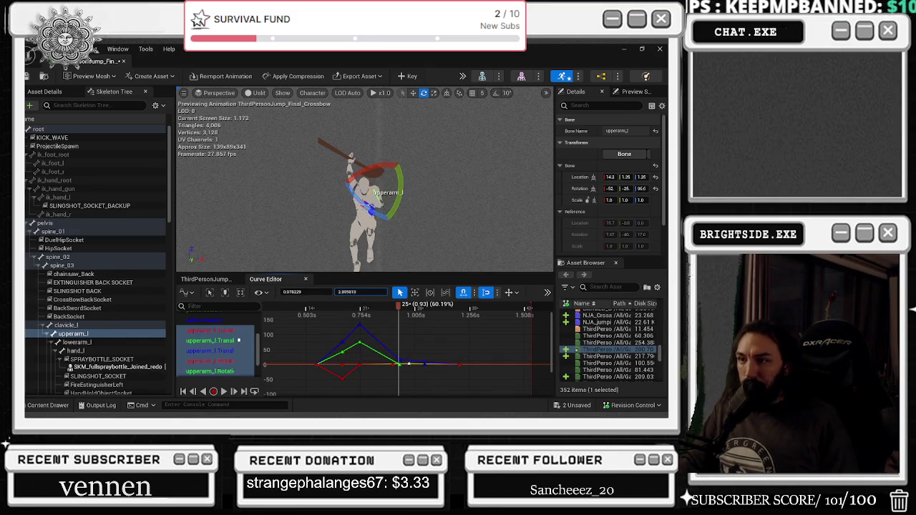
pyautogui.moveTo(395, 367)
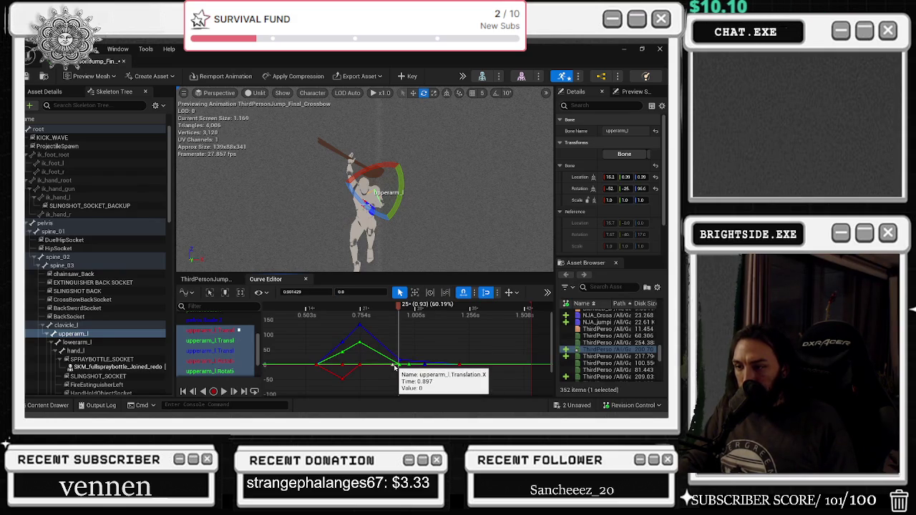
pyautogui.click(460, 365)
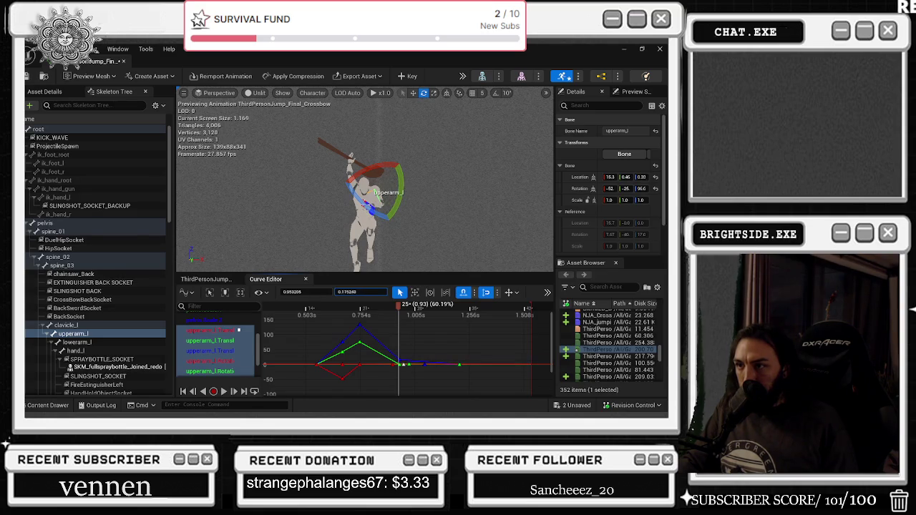
pyautogui.moveTo(371, 165); pyautogui.dragTo(402, 169)
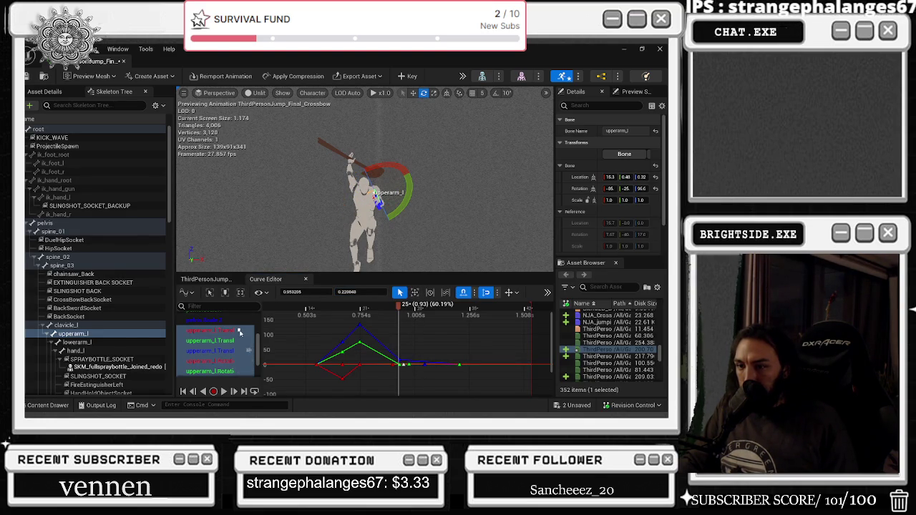
pyautogui.moveTo(399, 310)
pyautogui.mouseDown()
pyautogui.moveTo(331, 306)
pyautogui.moveTo(455, 309)
pyautogui.moveTo(398, 319)
pyautogui.moveTo(451, 319)
pyautogui.moveTo(398, 323)
pyautogui.moveTo(361, 319)
pyautogui.moveTo(409, 315)
pyautogui.moveTo(275, 309)
pyautogui.moveTo(320, 308)
pyautogui.mouseUp()
pyautogui.press('space')
pyautogui.press('Delete')
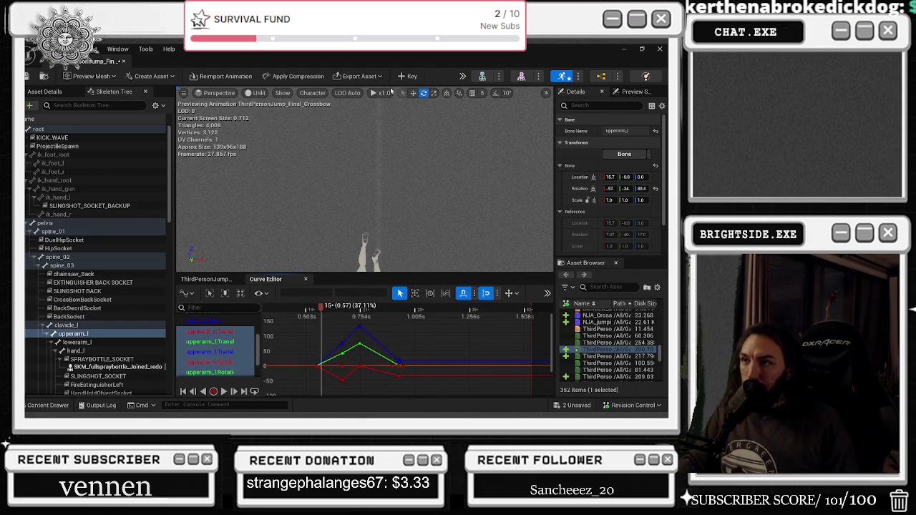
# Slow the preview to x0.25 and raise the Rotation Yaw key at 0.933 s to 50.
pyautogui.click(381, 93)
pyautogui.click(390, 136)
pyautogui.press('space')
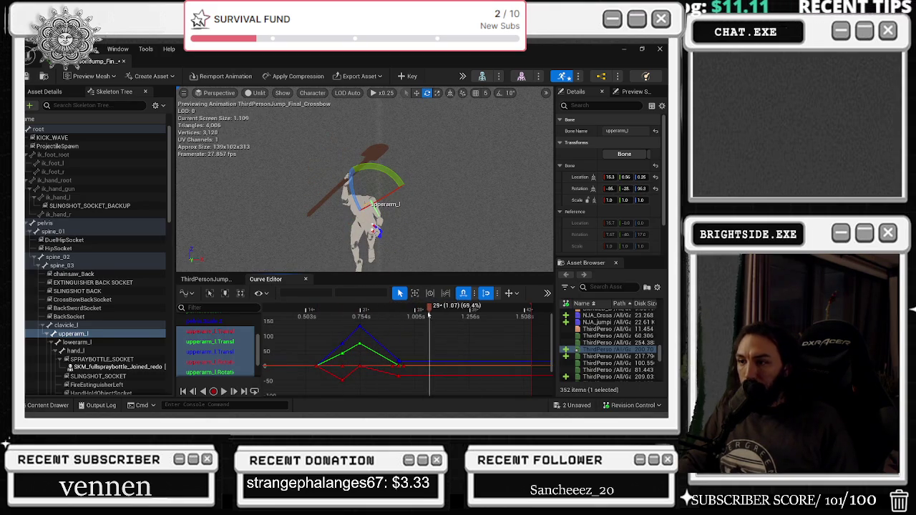
pyautogui.moveTo(428, 322); pyautogui.dragTo(399, 320)
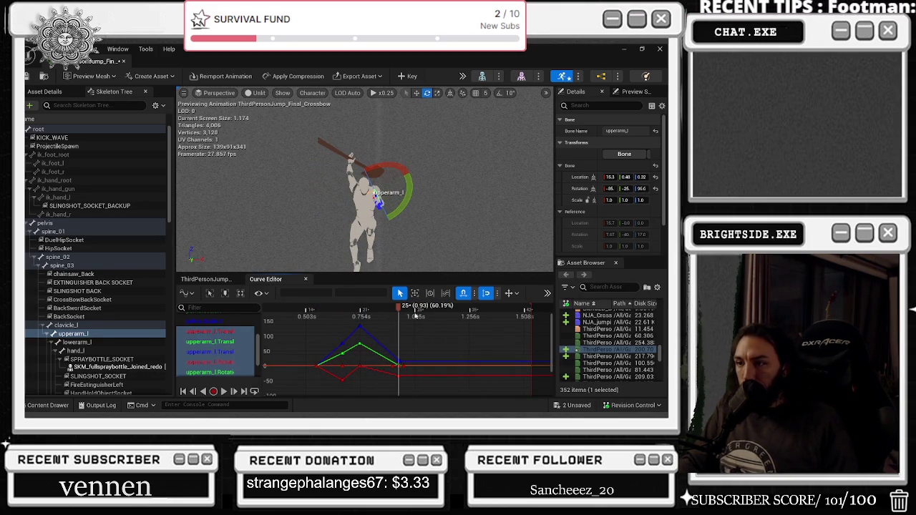
pyautogui.moveTo(398, 368); pyautogui.dragTo(400, 347)
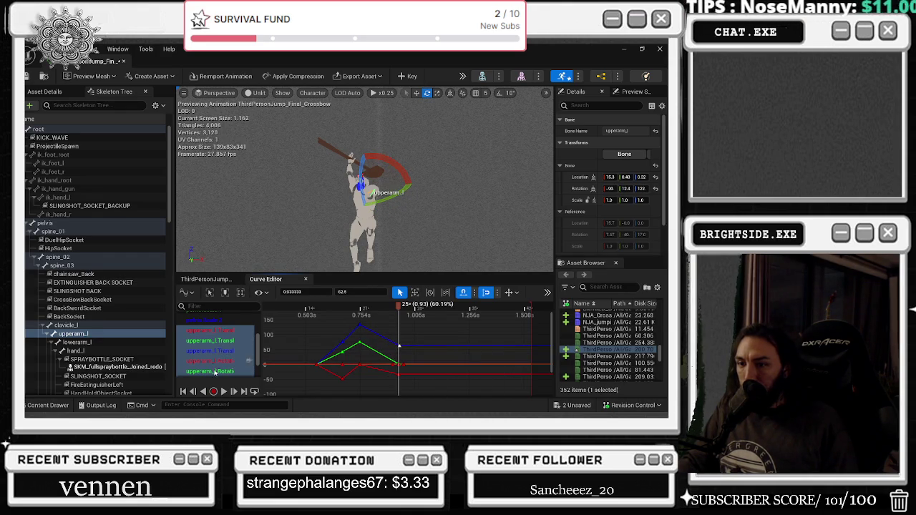
# Set the upperarm_l Rotation Pitch end key to 20, preview the arm, and return to the track timeline.
pyautogui.click(212, 372)
pyautogui.scroll(-3, 432, 357)
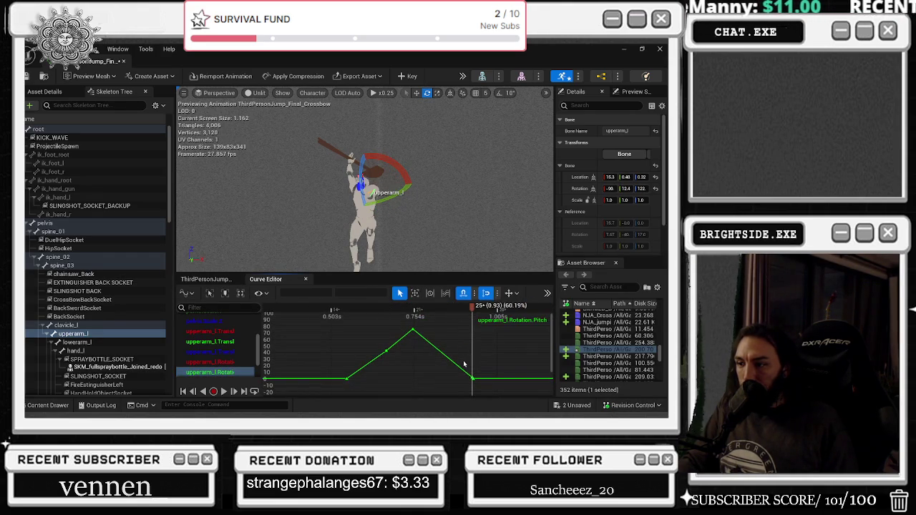
pyautogui.click(473, 377)
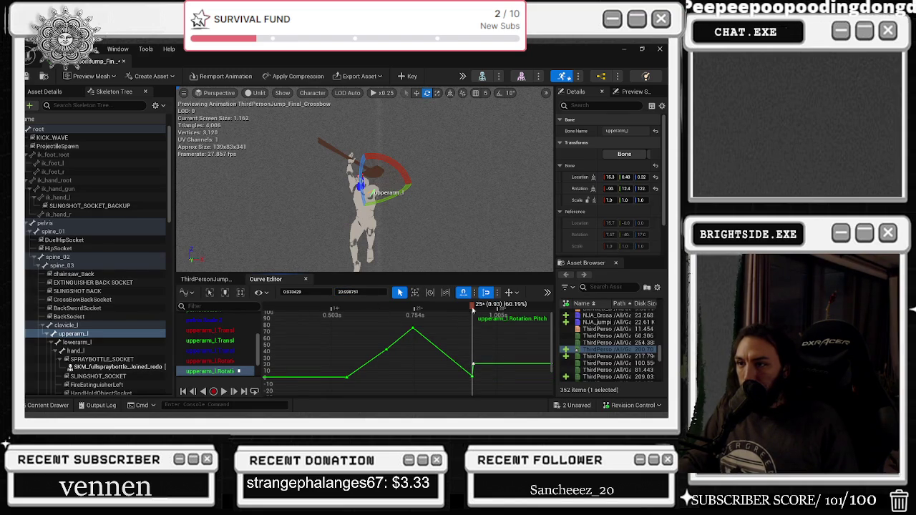
pyautogui.moveTo(472, 308); pyautogui.dragTo(479, 308)
pyautogui.moveTo(473, 379)
pyautogui.mouseDown()
pyautogui.moveTo(494, 372)
pyautogui.moveTo(473, 365)
pyautogui.mouseUp()
pyautogui.press('space')
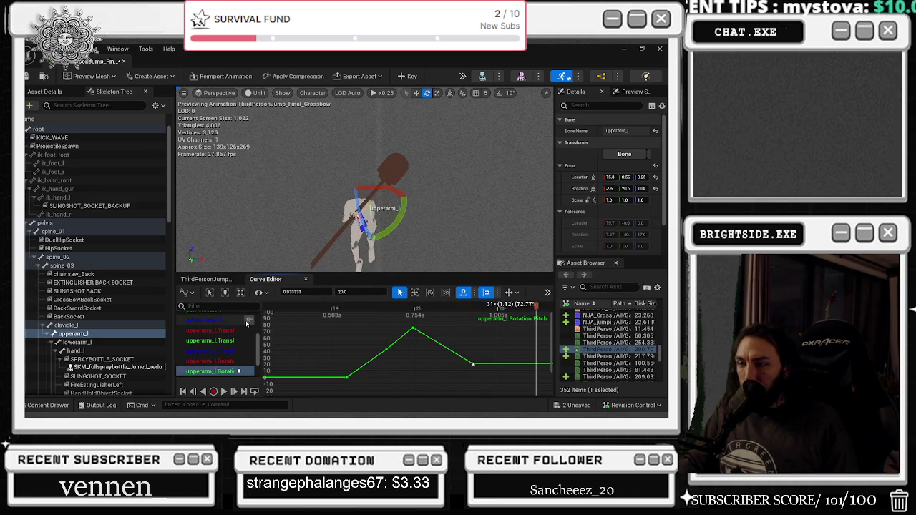
pyautogui.moveTo(518, 305); pyautogui.dragTo(404, 308)
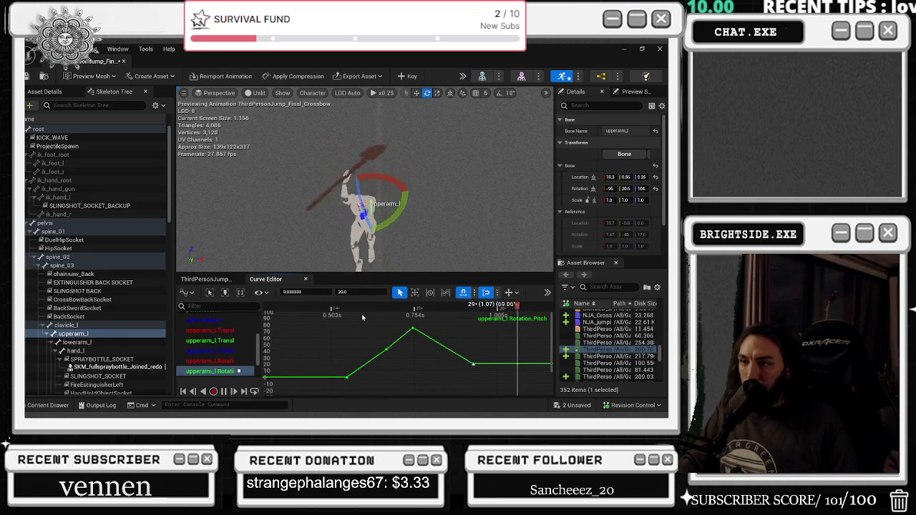
pyautogui.click(209, 279)
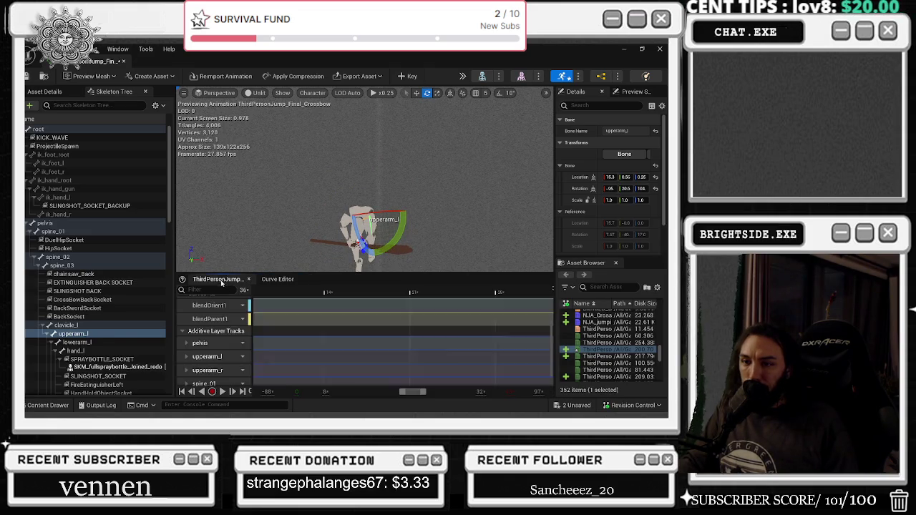
# Back on the upperarm_l curve graph, select a group of keys and reposition a blue rotation key.
pyautogui.click(236, 377)
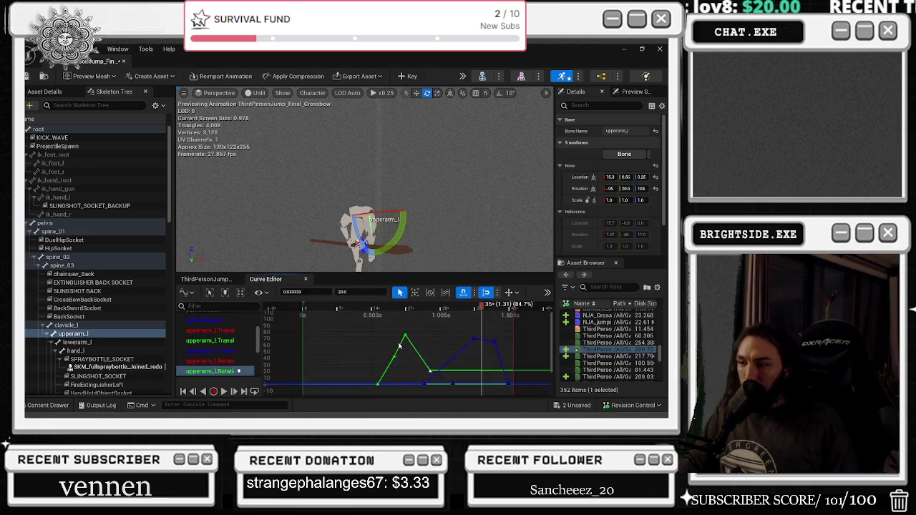
pyautogui.moveTo(496, 349); pyautogui.dragTo(500, 344)
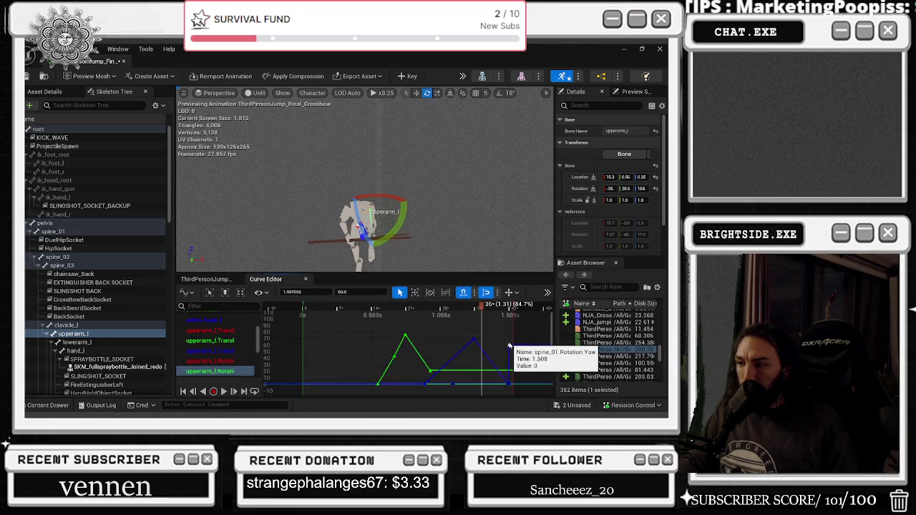
pyautogui.click(510, 387)
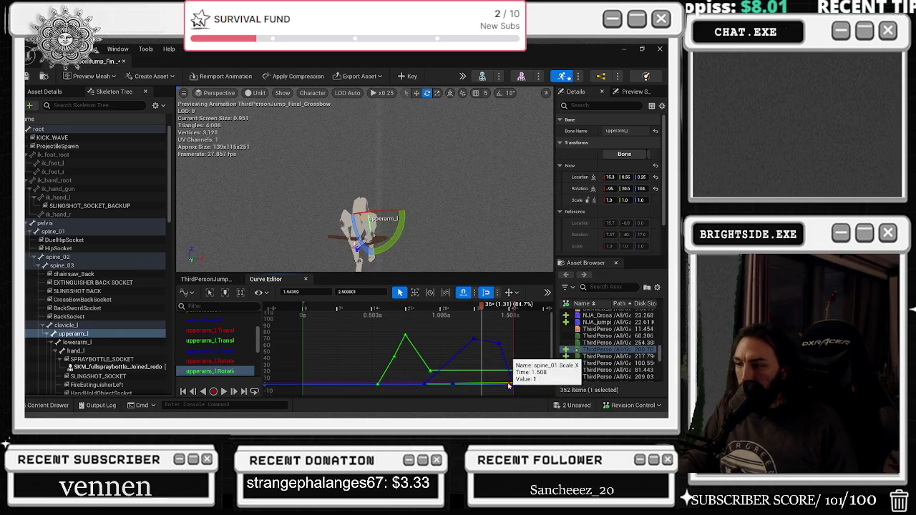
pyautogui.moveTo(476, 341)
pyautogui.mouseDown()
pyautogui.moveTo(498, 289)
pyautogui.moveTo(508, 351)
pyautogui.mouseUp()
# Pull the blue rotation key down past -35 to about -67.5.
pyautogui.click(422, 309)
pyautogui.moveTo(381, 311); pyautogui.dragTo(369, 311)
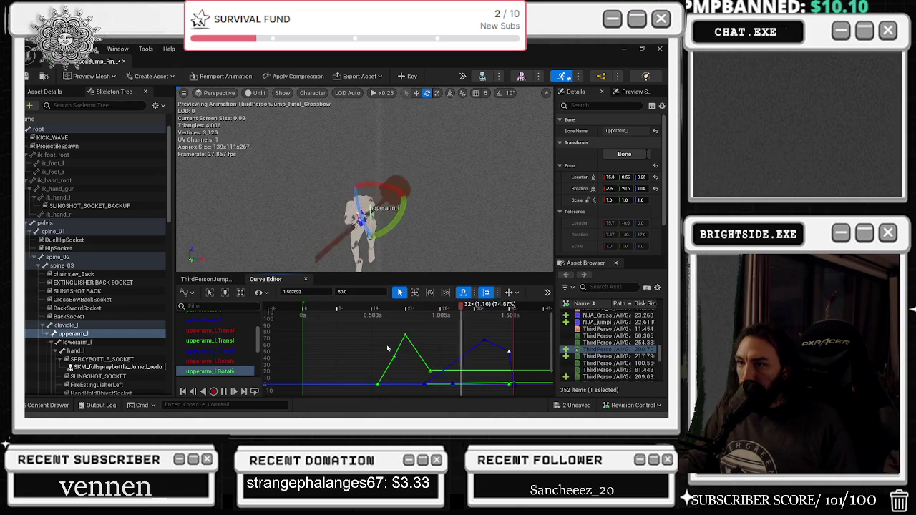
pyautogui.press('space')
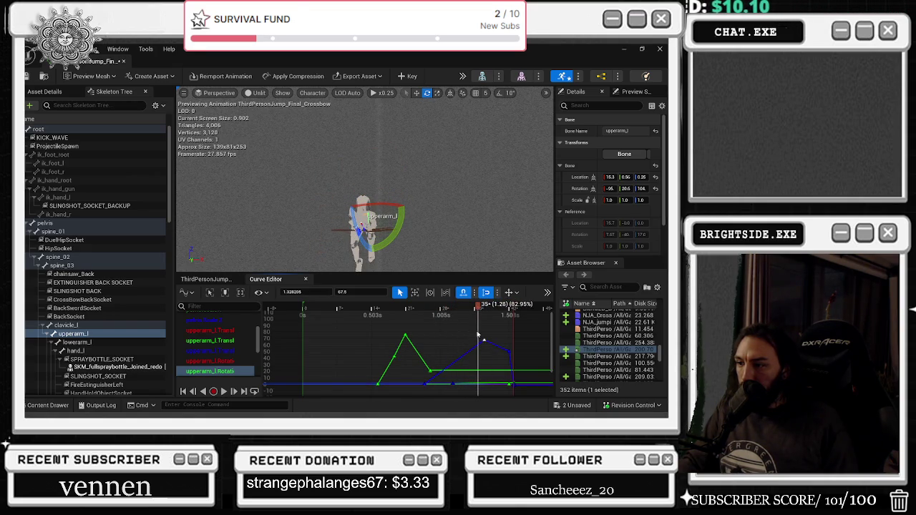
pyautogui.moveTo(485, 346)
pyautogui.mouseDown()
pyautogui.moveTo(483, 408)
pyautogui.moveTo(472, 309)
pyautogui.mouseUp()
pyautogui.moveTo(462, 357)
pyautogui.mouseDown()
pyautogui.moveTo(468, 376)
pyautogui.moveTo(482, 309)
pyautogui.moveTo(482, 380)
pyautogui.moveTo(482, 363)
pyautogui.mouseUp()
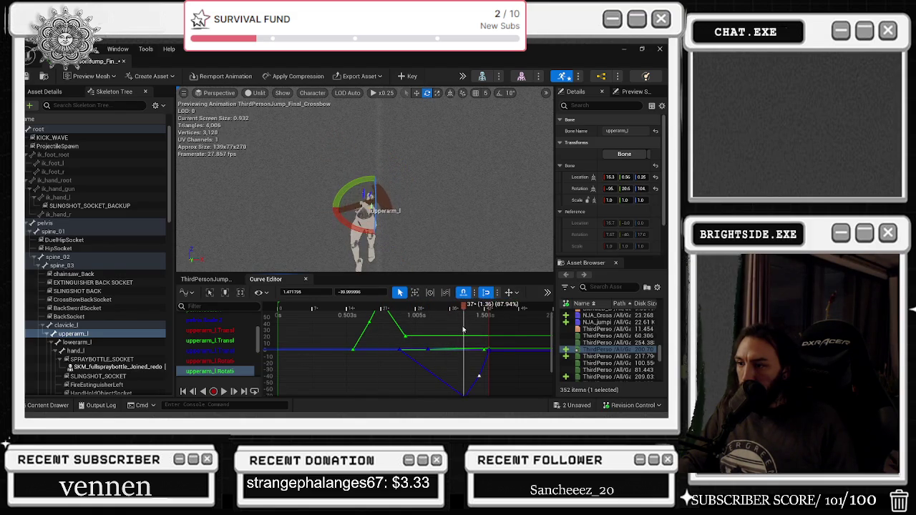
pyautogui.scroll(-2, 215, 361)
# Delete the spine_01 Scale Y and Scale X keys so the scale curves stay flat at 1.
pyautogui.scroll(-3, 215, 360)
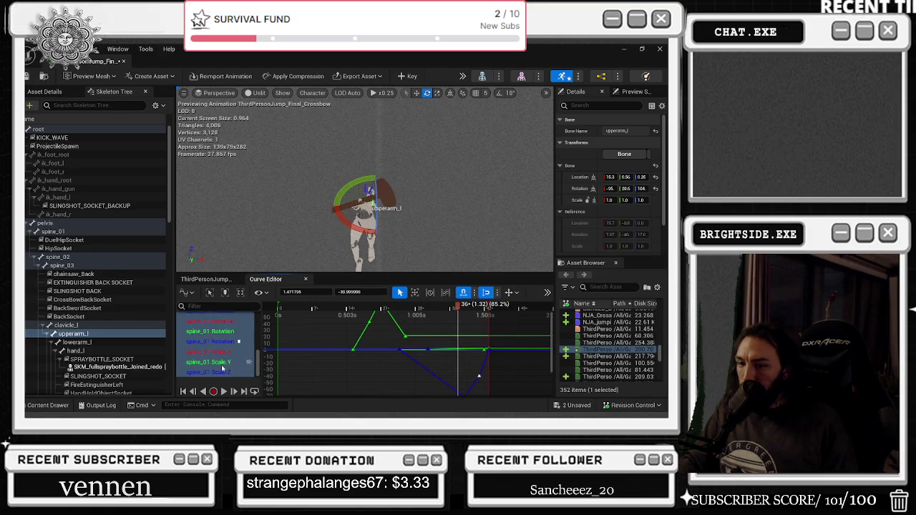
pyautogui.click(215, 373)
pyautogui.click(456, 376)
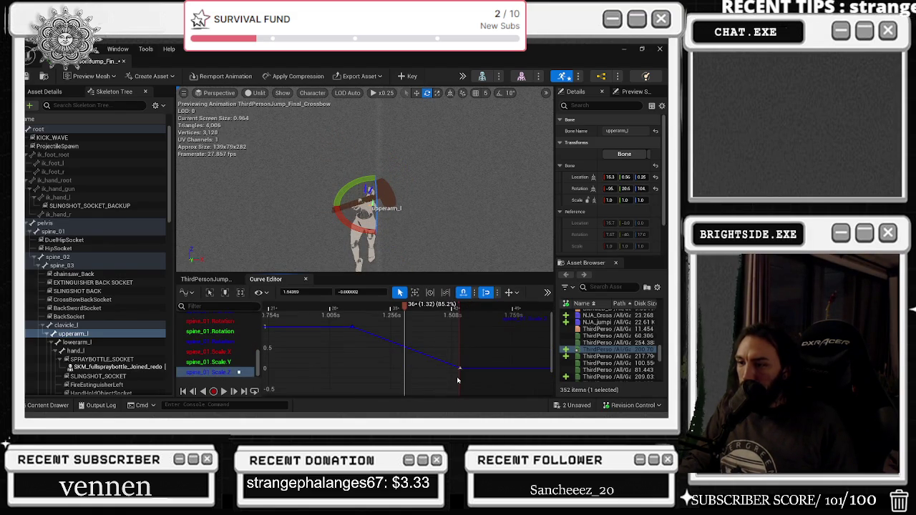
pyautogui.click(226, 364)
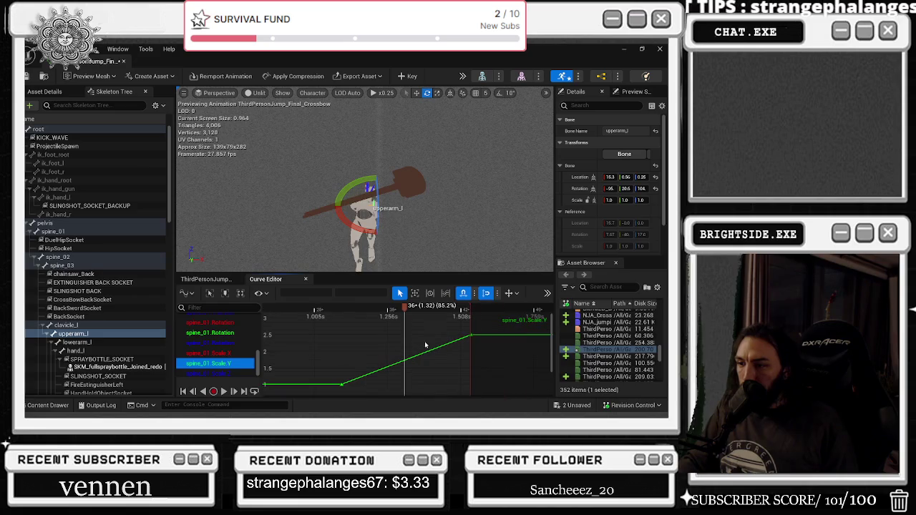
pyautogui.click(341, 383)
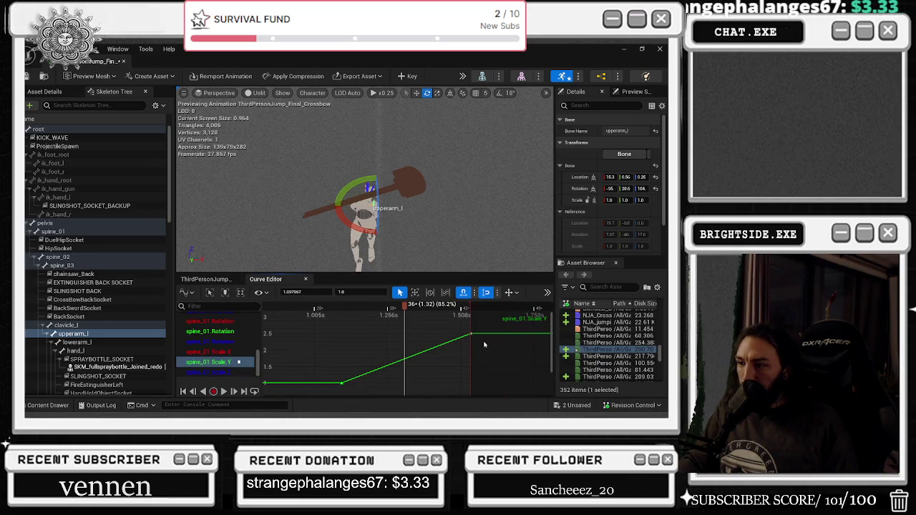
pyautogui.press('Delete')
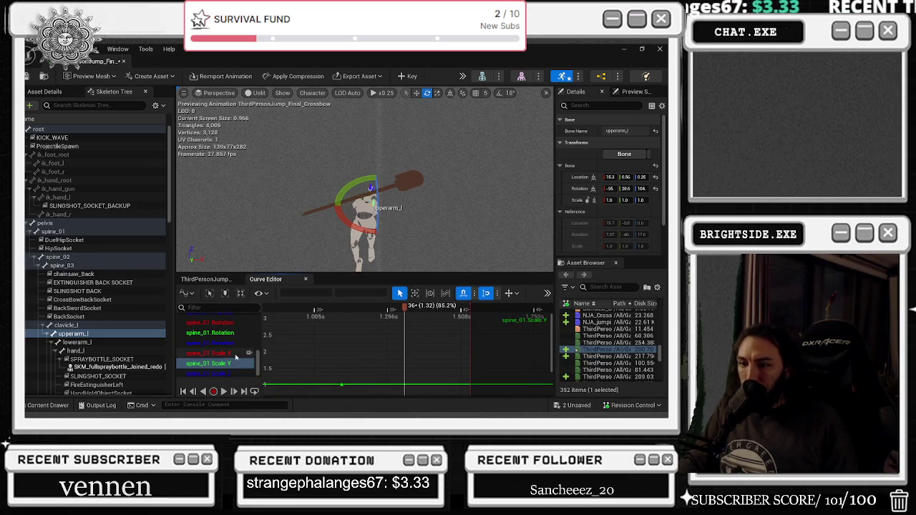
pyautogui.click(237, 355)
pyautogui.moveTo(434, 323); pyautogui.dragTo(467, 385)
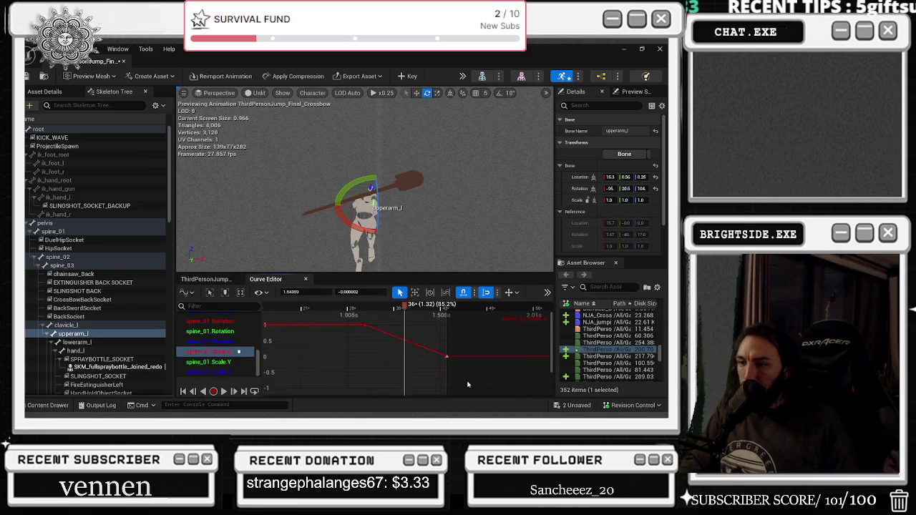
pyautogui.press('Delete')
# Play the animation preview to check the spine pose.
pyautogui.press('space')
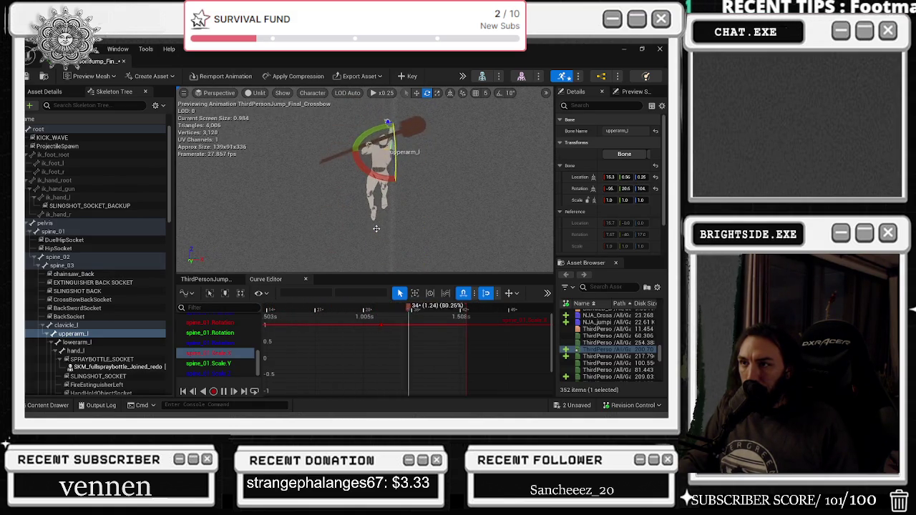
pyautogui.press('space')
pyautogui.press('space')
pyautogui.scroll(-4, 350, 358)
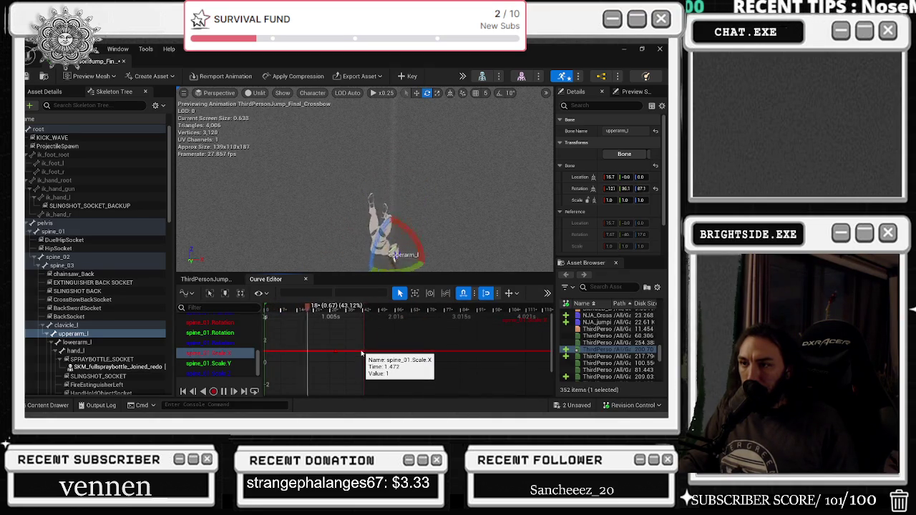
pyautogui.press('space')
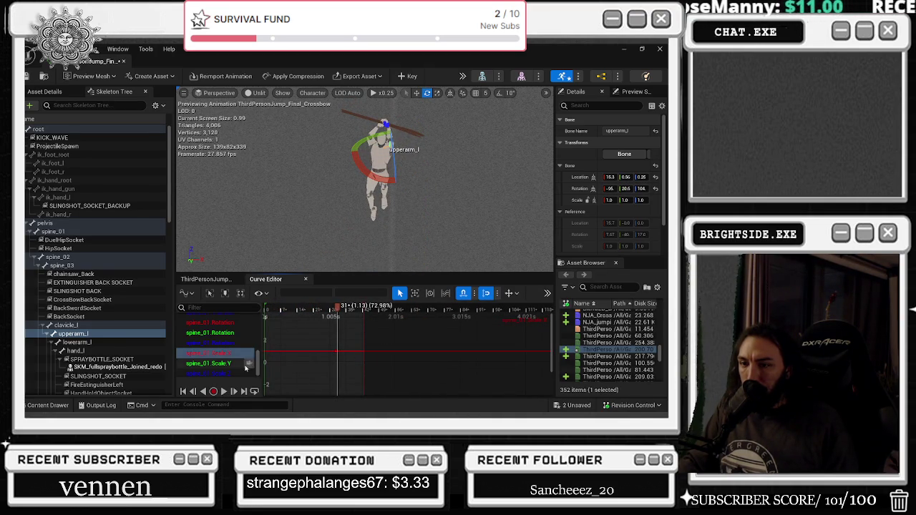
pyautogui.scroll(2, 223, 362)
# Show all three spine_01 Rotation curves, select the key at the dip's bottom, and preview.
pyautogui.click(223, 362)
pyautogui.scroll(-1, 215, 354)
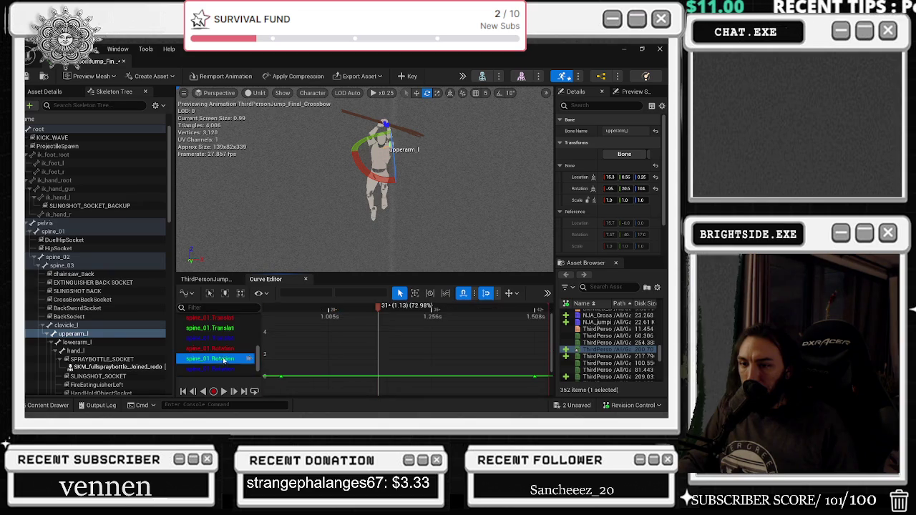
pyautogui.scroll(-3, 262, 330)
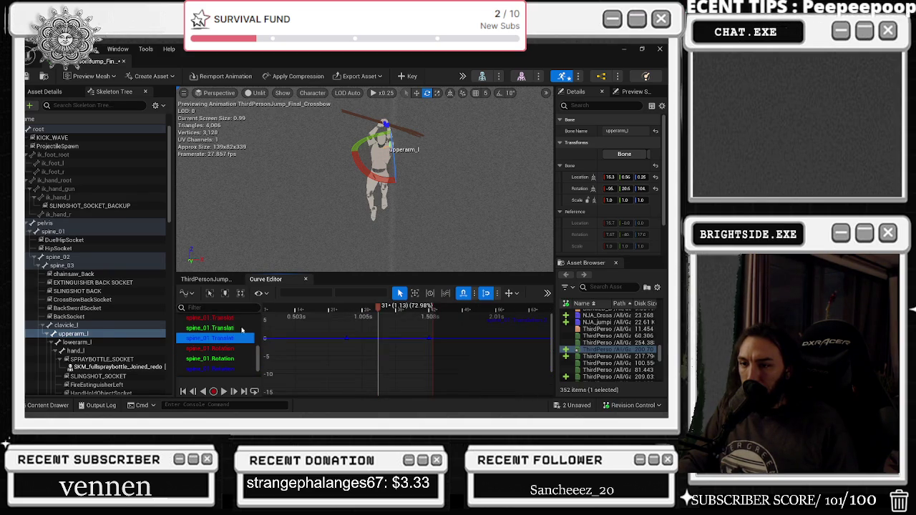
pyautogui.scroll(-3, 227, 339)
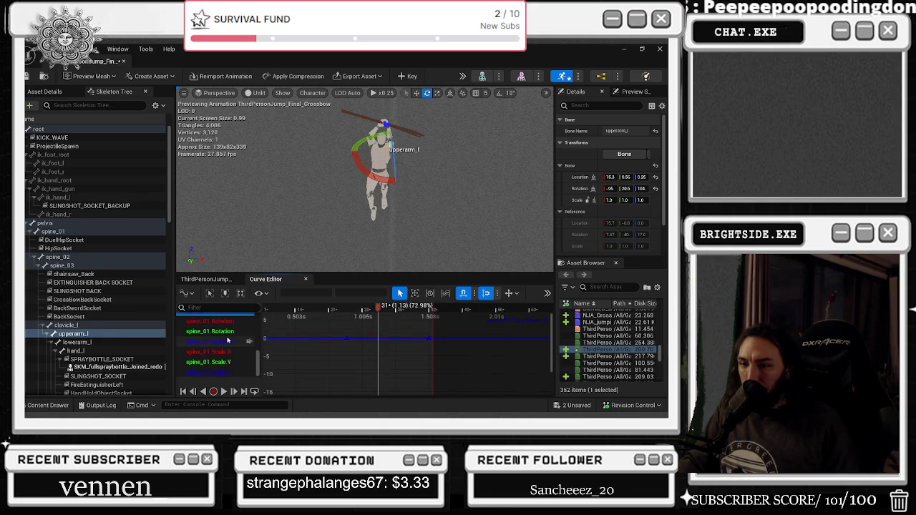
pyautogui.moveTo(219, 336); pyautogui.dragTo(215, 321)
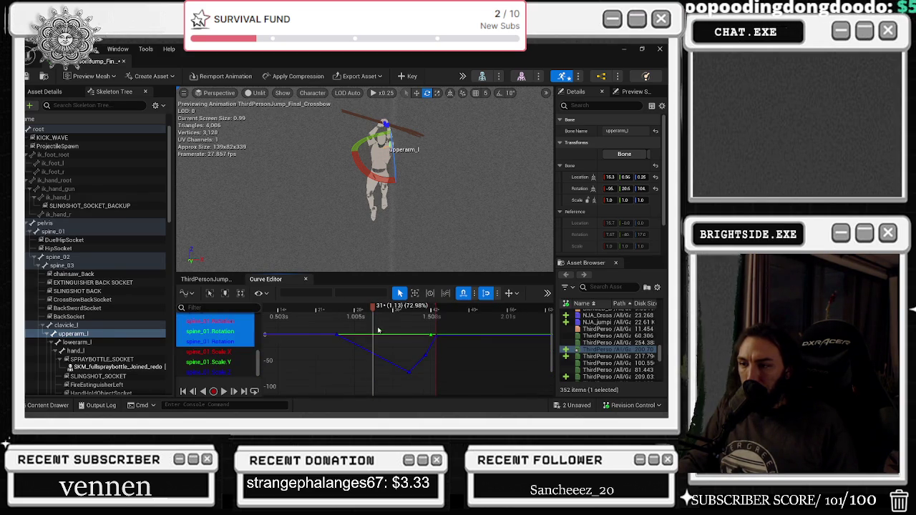
pyautogui.moveTo(377, 309); pyautogui.dragTo(316, 312)
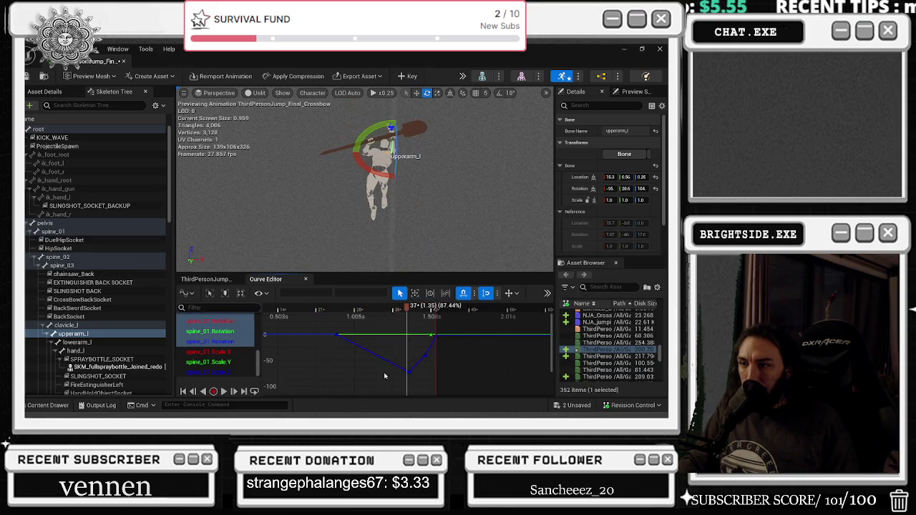
pyautogui.moveTo(415, 372); pyautogui.dragTo(408, 337)
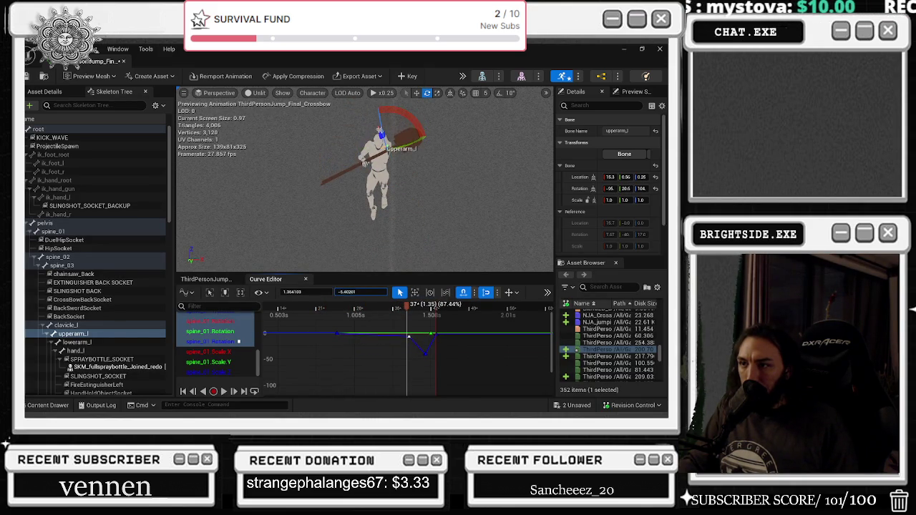
pyautogui.press('space')
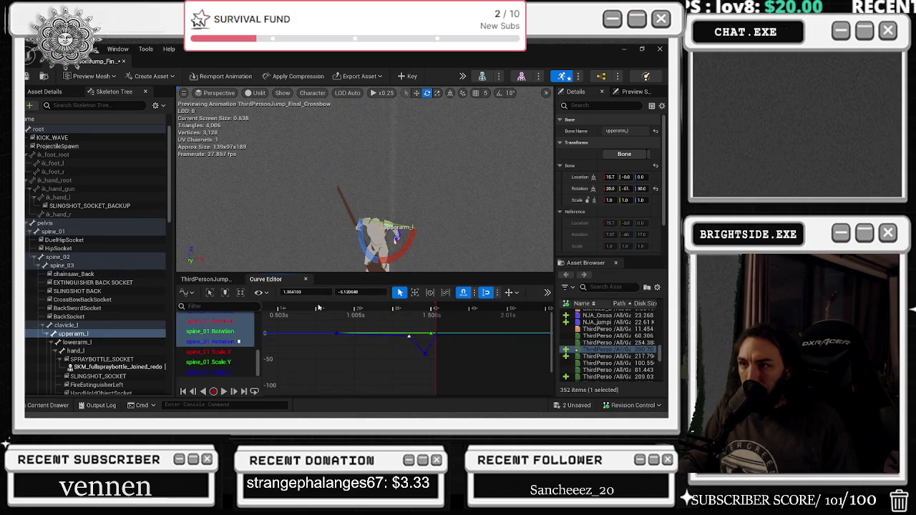
# Shift the dip key later to about 1.56 s, select its neighbour near 1.57 s, and replay.
pyautogui.moveTo(392, 308); pyautogui.dragTo(415, 317)
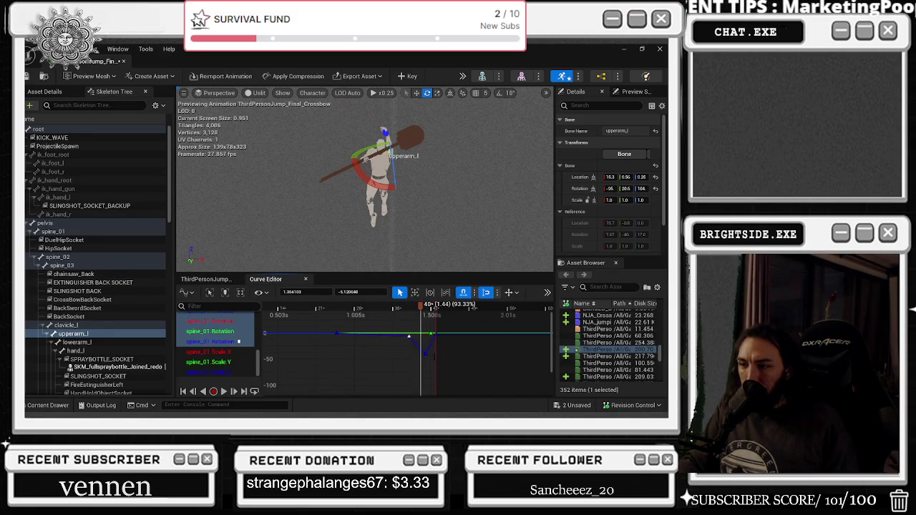
pyautogui.moveTo(417, 352); pyautogui.dragTo(438, 353)
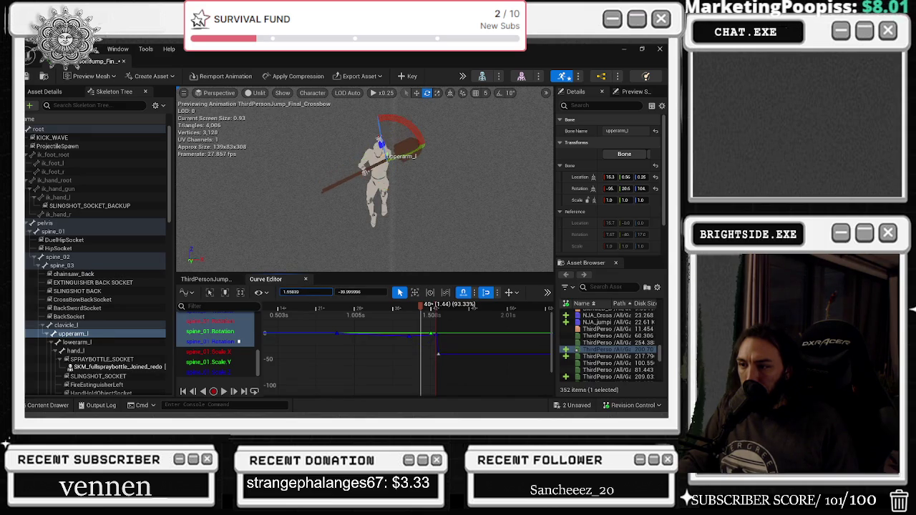
pyautogui.click(434, 337)
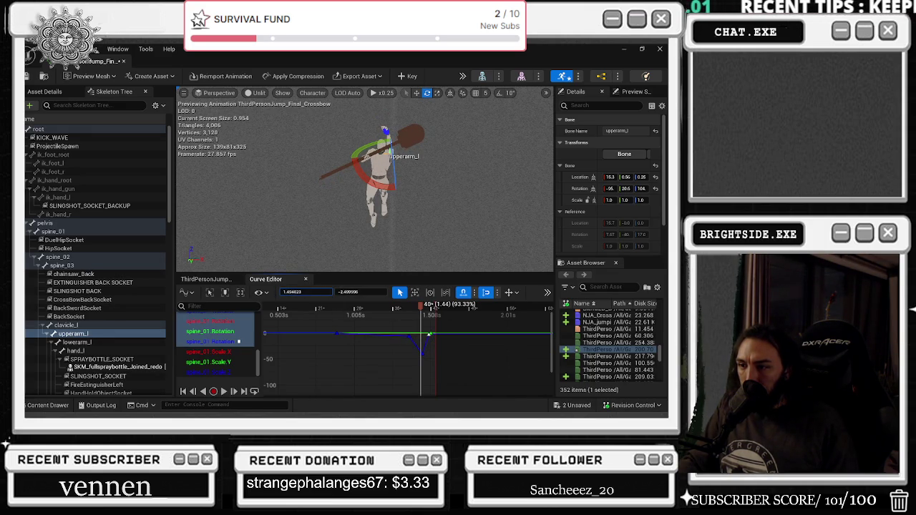
pyautogui.click(323, 312)
pyautogui.press('space')
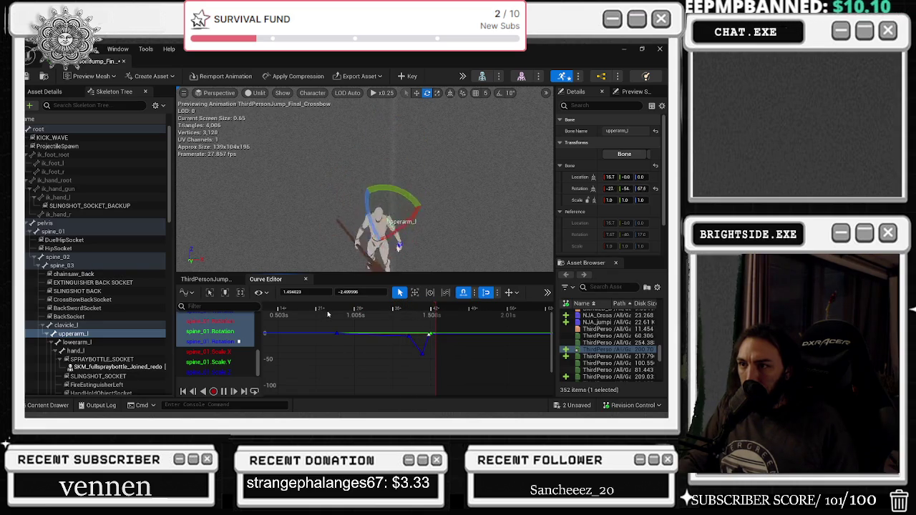
# Show the three upperarm_l Translation curves and pause playback at frame 24.
pyautogui.click(402, 335)
pyautogui.click(219, 349)
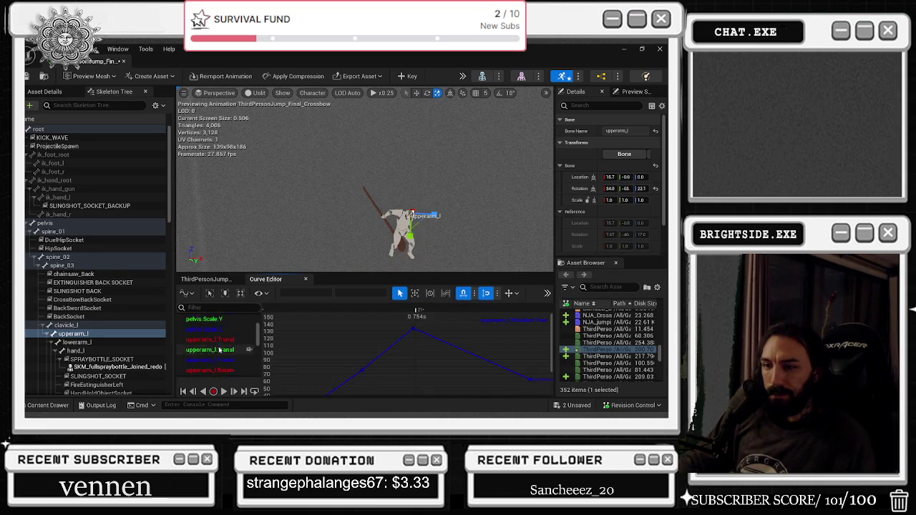
pyautogui.keyDown('shift'); pyautogui.click(211, 373); pyautogui.keyUp('shift')
pyautogui.press('space')
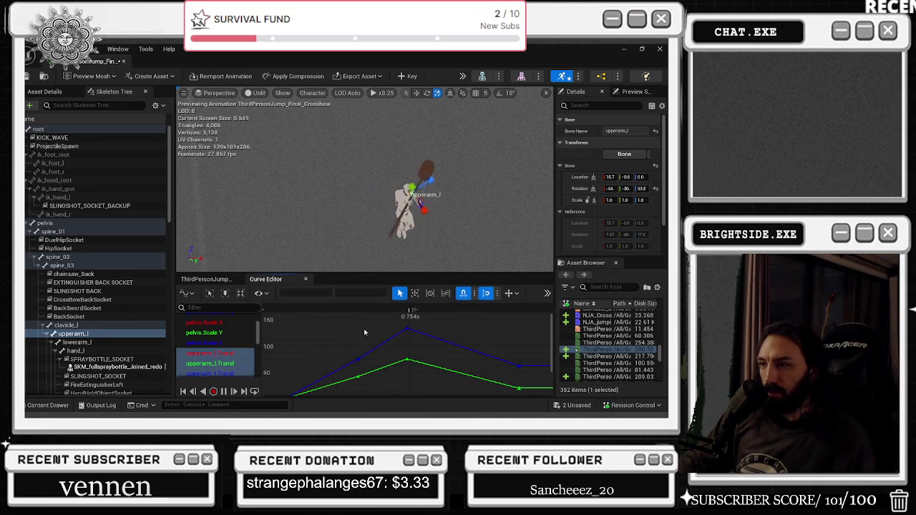
pyautogui.press('space')
pyautogui.moveTo(402, 333)
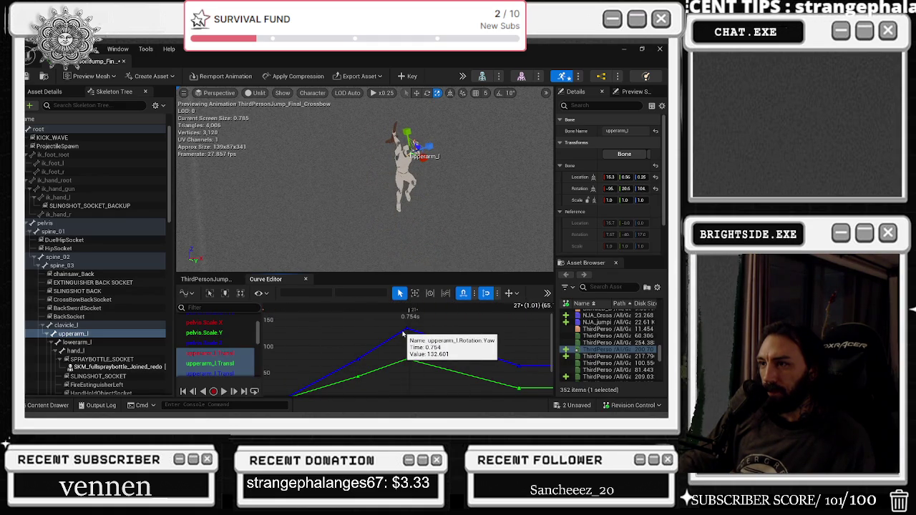
pyautogui.scroll(-3, 403, 334)
# Replay from about 0.44 s, select the blue key at 0.93 s, and scrub to frame 26.
pyautogui.moveTo(490, 315)
pyautogui.mouseDown()
pyautogui.moveTo(430, 315)
pyautogui.moveTo(475, 331)
pyautogui.mouseUp()
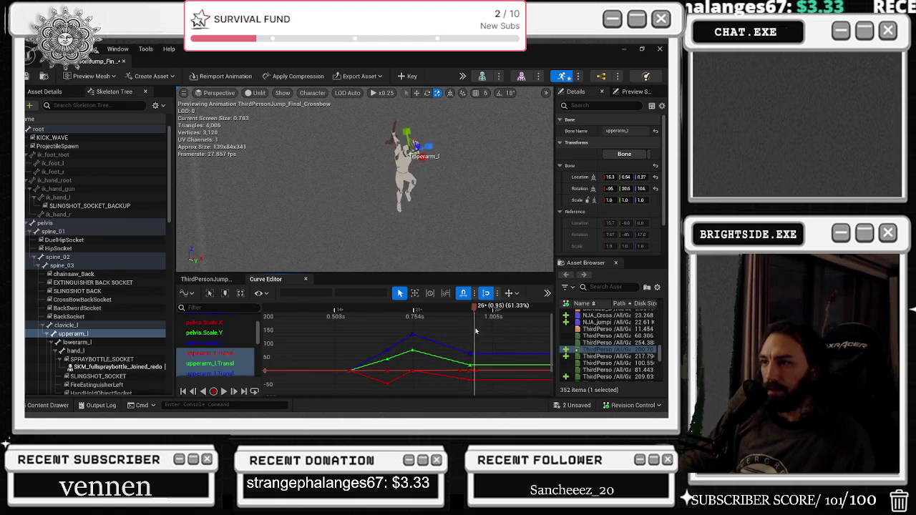
pyautogui.click(315, 333)
pyautogui.press('space')
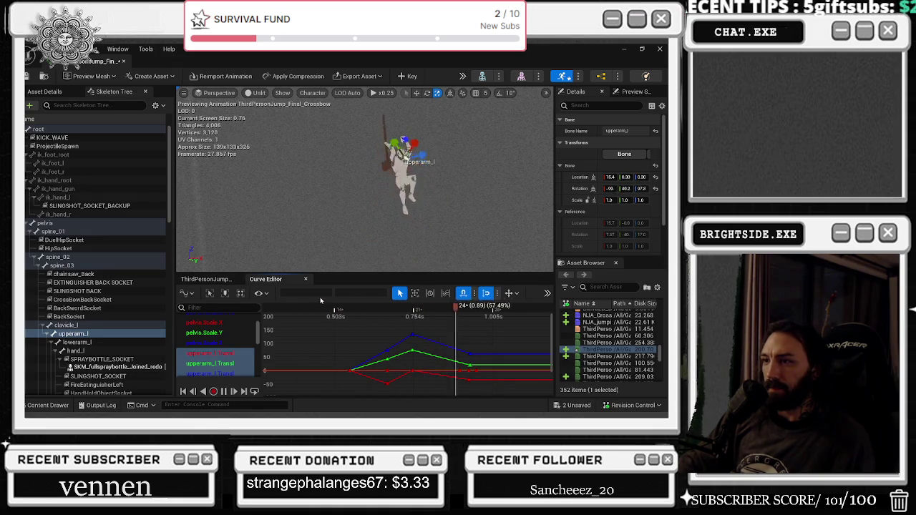
pyautogui.click(470, 353)
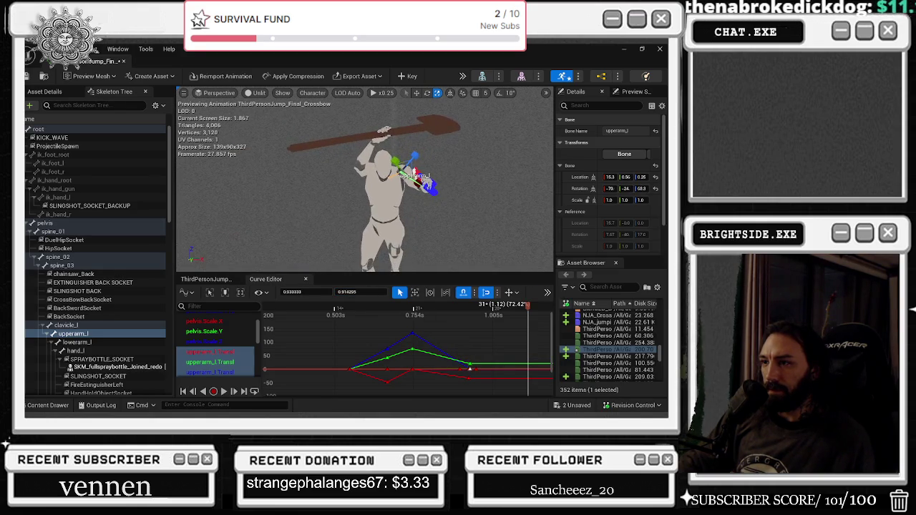
pyautogui.moveTo(392, 313); pyautogui.dragTo(487, 309)
# Raise the red key at frame 27 to about -20 and replay from frame 12.
pyautogui.click(468, 378)
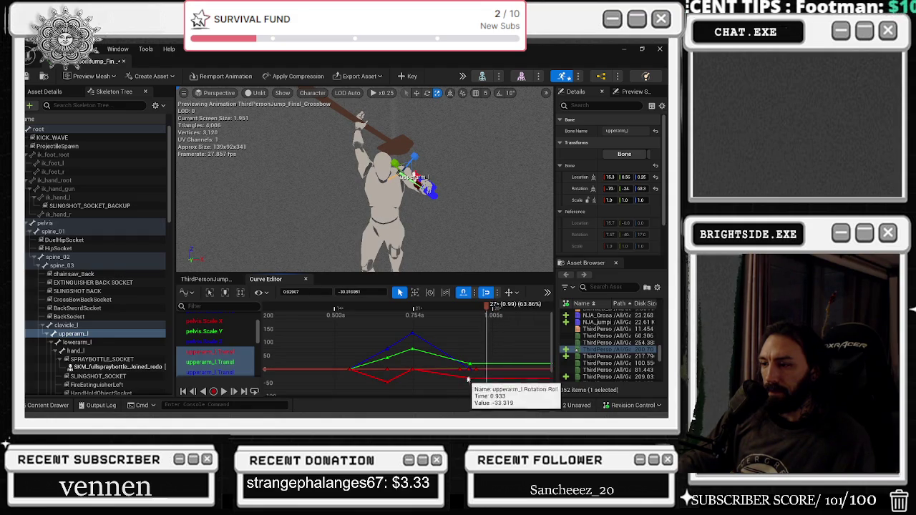
pyautogui.click(202, 391)
pyautogui.click(202, 391)
pyautogui.moveTo(354, 291); pyautogui.dragTo(376, 292)
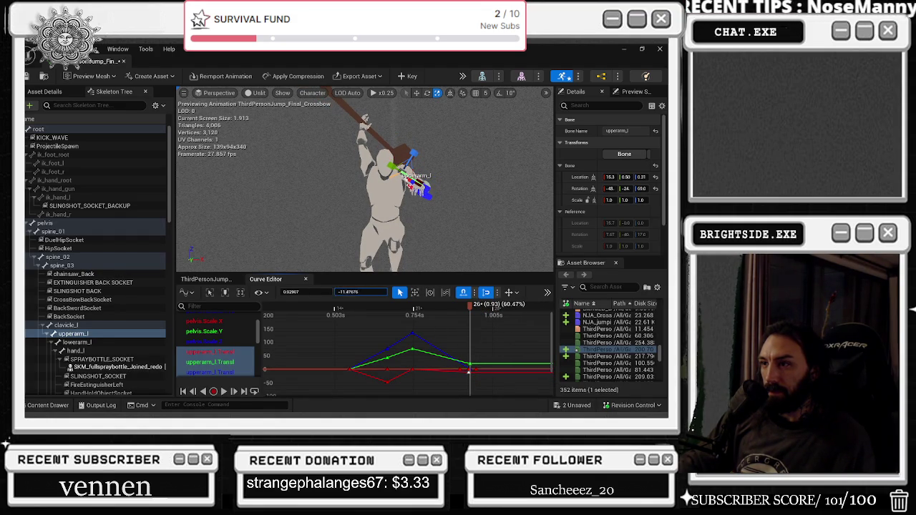
pyautogui.click(323, 314)
pyautogui.press('space')
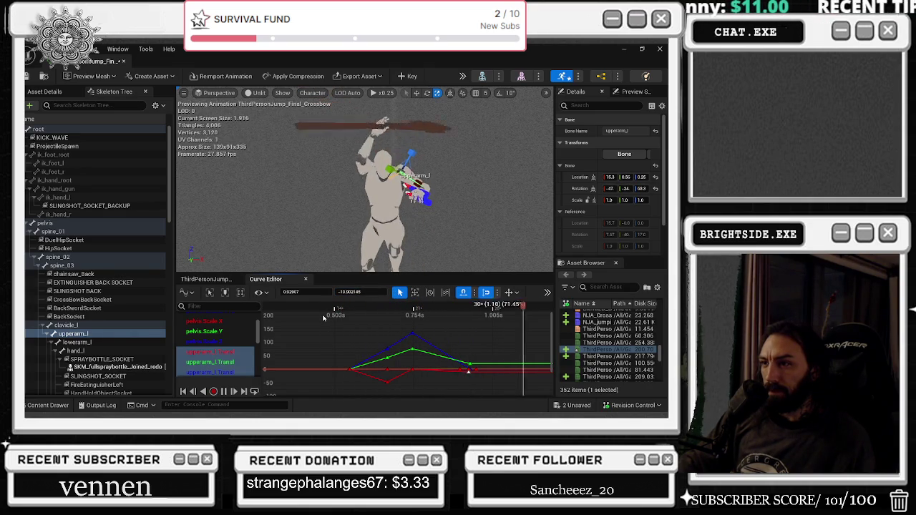
# Filter the Skeleton Tree by 'upper' and select the upperarm_r bone.
pyautogui.click(207, 279)
pyautogui.scroll(-7, 107, 301)
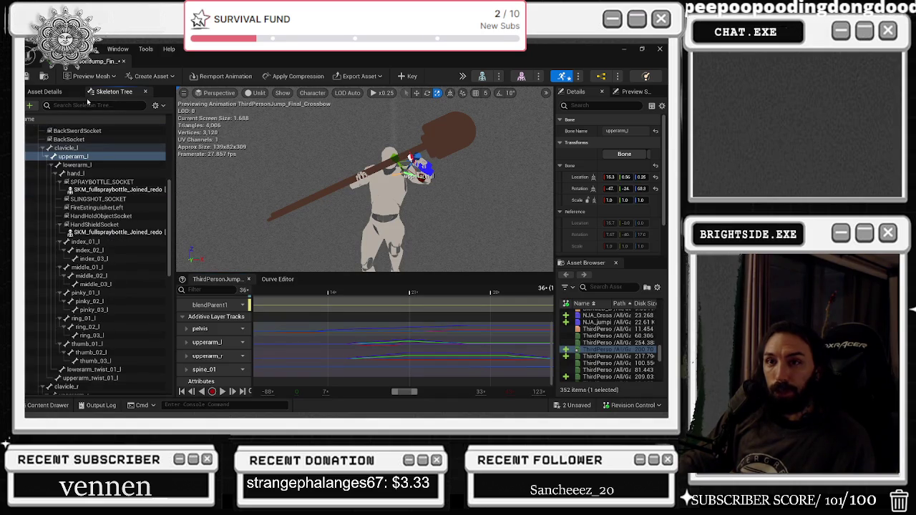
pyautogui.write('upper')
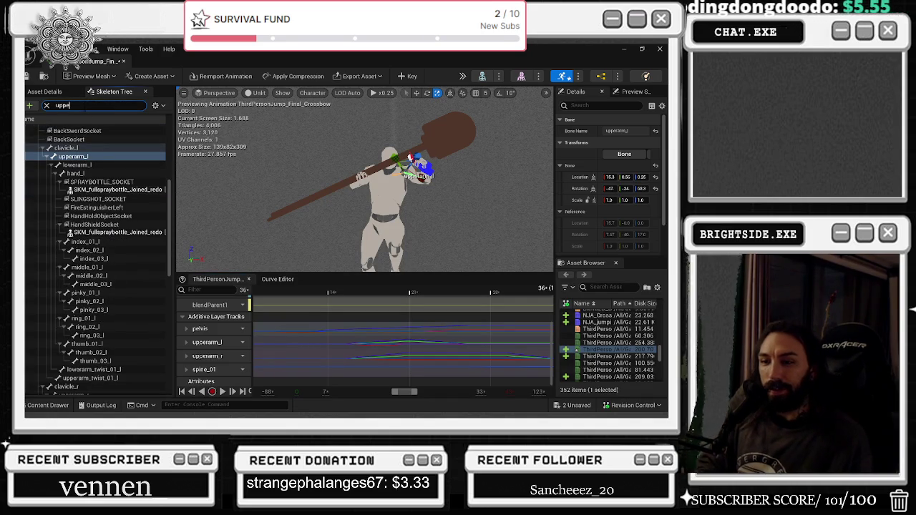
pyautogui.click(74, 146)
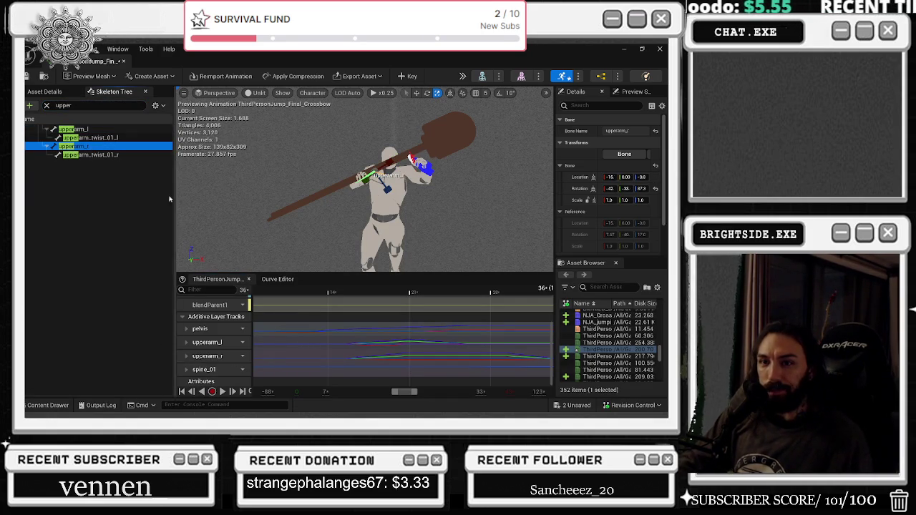
# Back in the curve graph, select the red key at 0.901 s and scrub to frame 20.
pyautogui.click(239, 342)
pyautogui.click(204, 362)
pyautogui.scroll(-2, 422, 353)
pyautogui.click(451, 367)
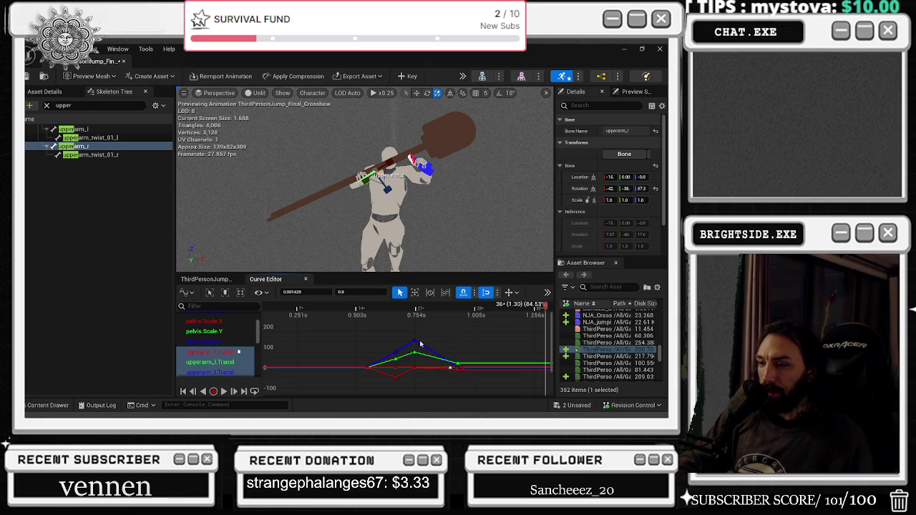
pyautogui.moveTo(380, 309)
pyautogui.mouseDown()
pyautogui.moveTo(372, 308)
pyautogui.moveTo(450, 312)
pyautogui.mouseUp()
pyautogui.scroll(2, 446, 367)
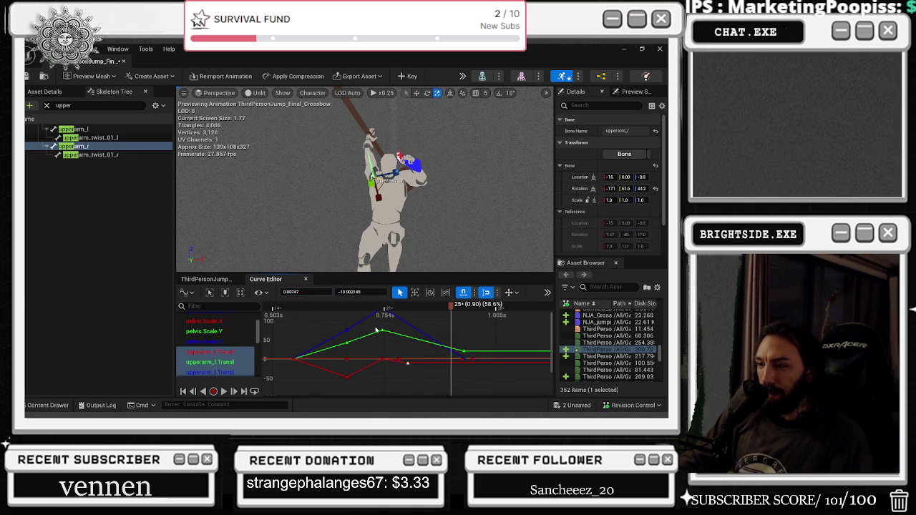
# Move the single key near 0.93 s earlier to about 0.815 s.
pyautogui.moveTo(473, 367); pyautogui.dragTo(420, 350)
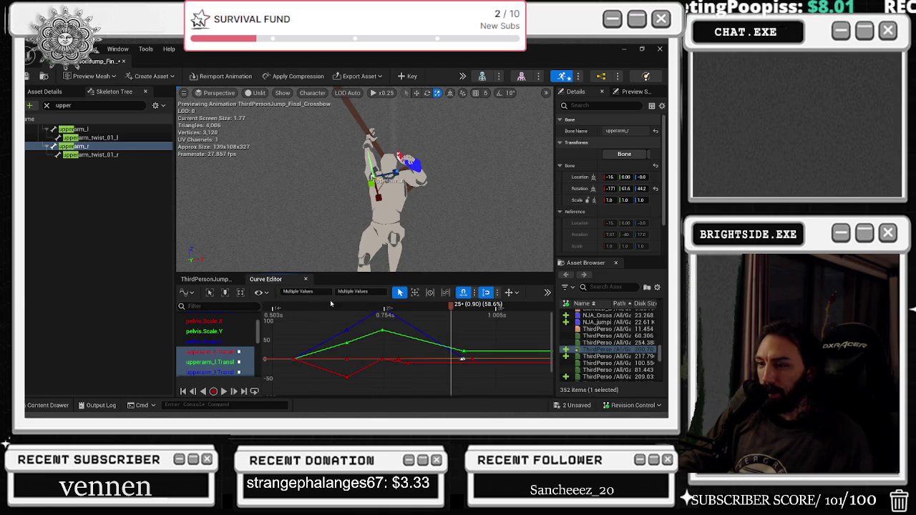
pyautogui.click(461, 360)
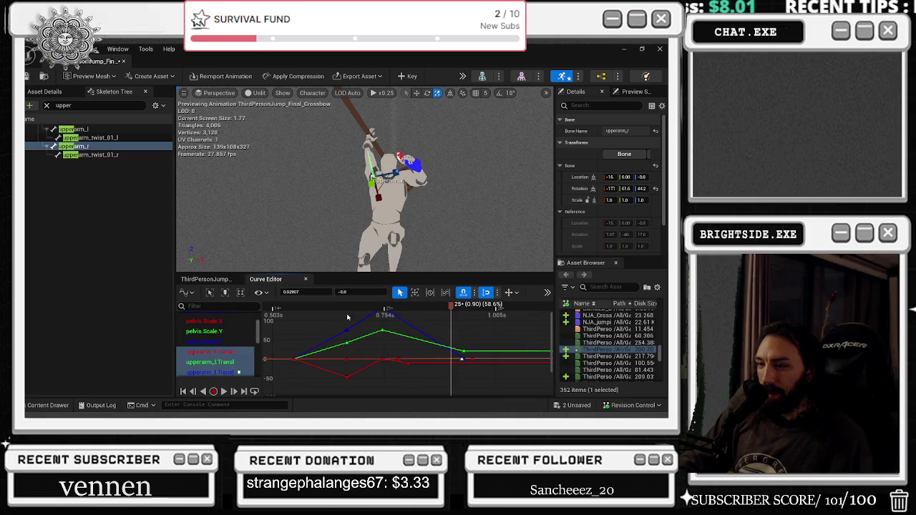
pyautogui.moveTo(427, 359); pyautogui.dragTo(410, 360)
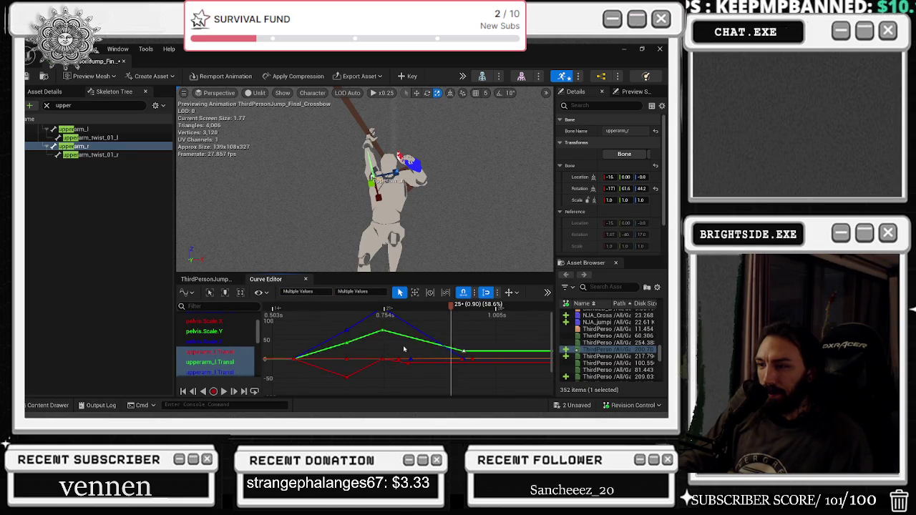
pyautogui.click(457, 339)
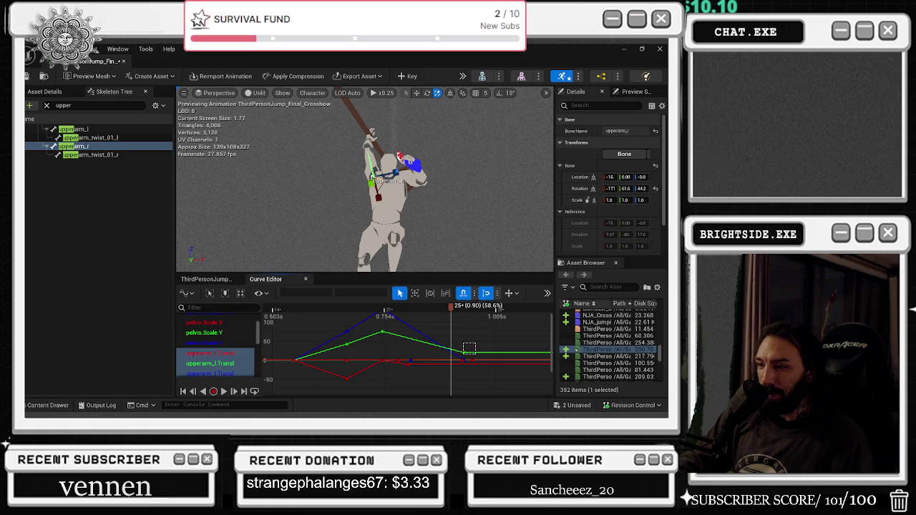
# Slide the green key to about 0.83 s and the slightly raised red key to about 0.85 s.
pyautogui.click(465, 353)
pyautogui.moveTo(314, 292); pyautogui.dragTo(300, 292)
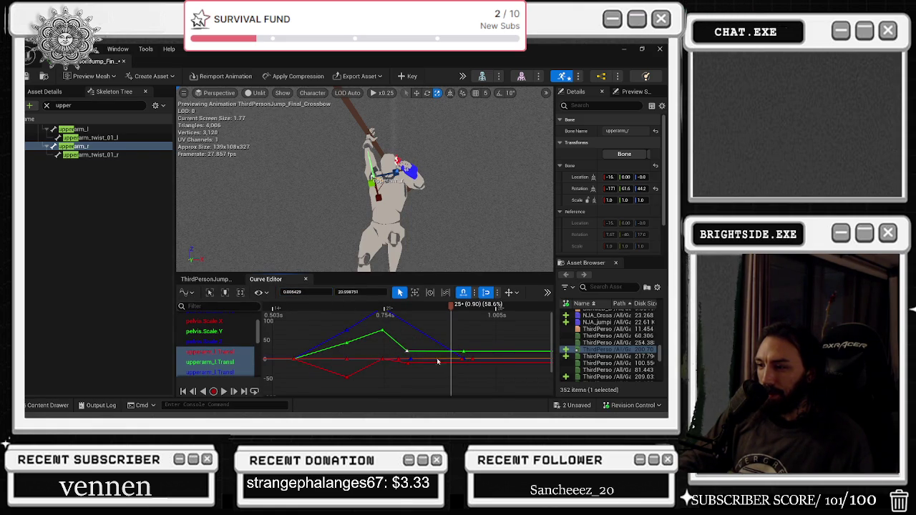
pyautogui.click(436, 326)
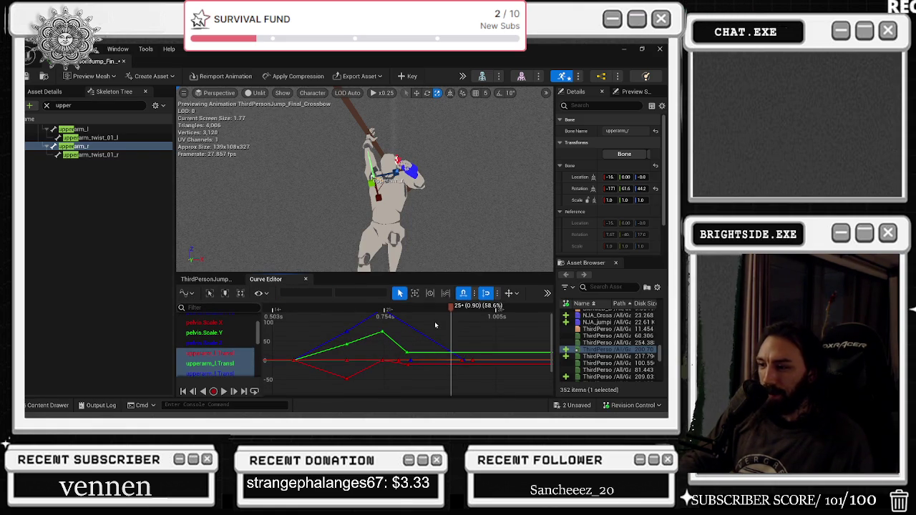
pyautogui.click(461, 358)
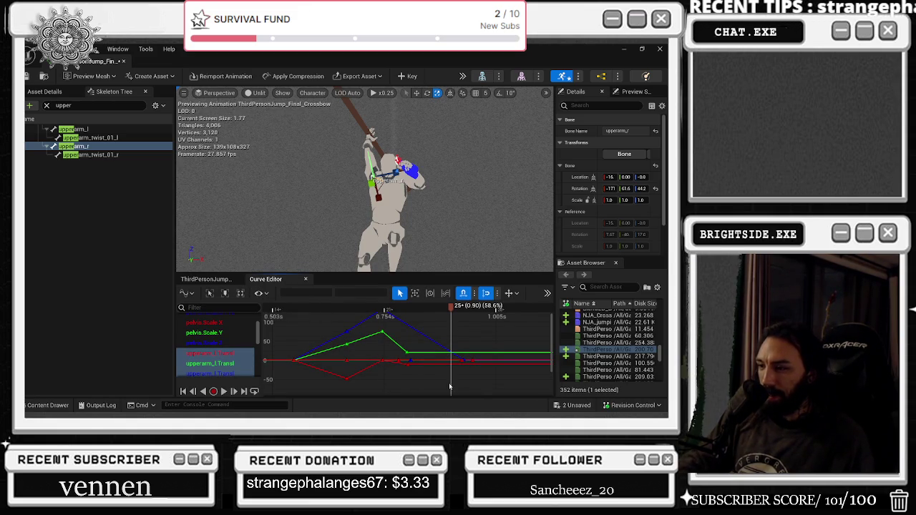
pyautogui.click(464, 361)
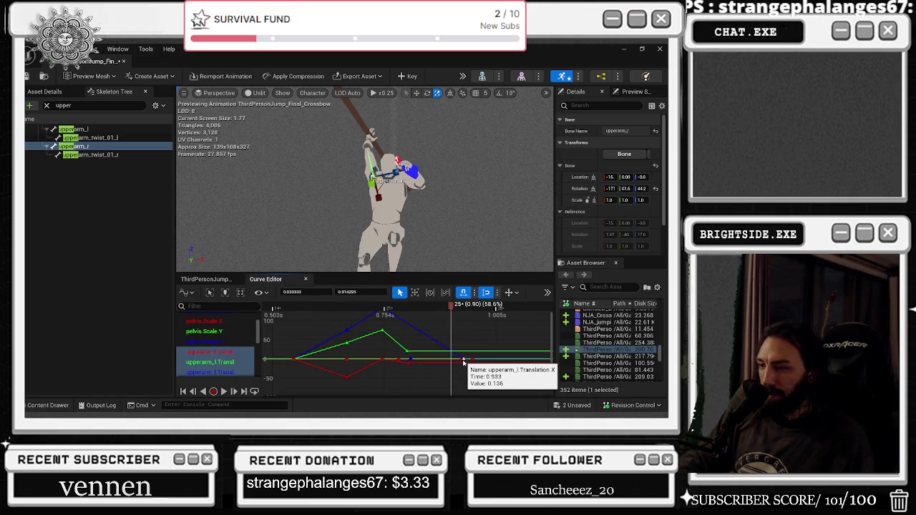
pyautogui.moveTo(463, 363); pyautogui.dragTo(462, 360)
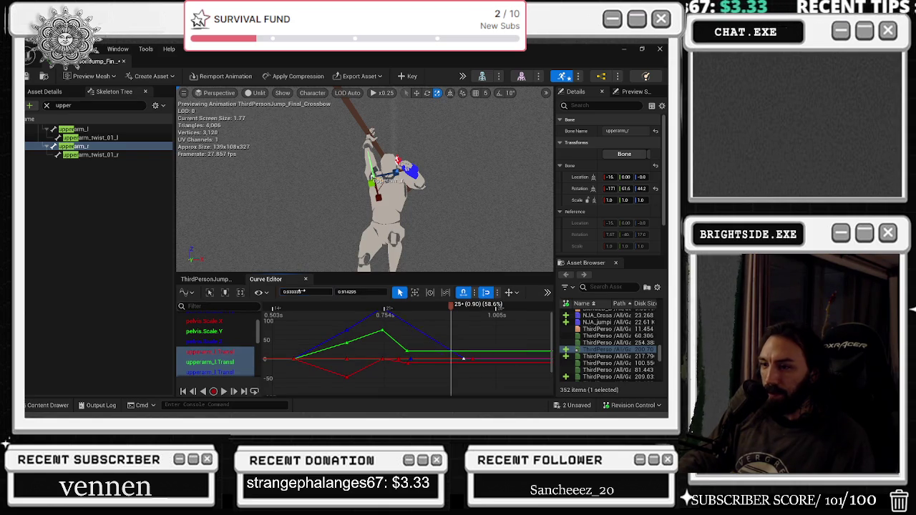
pyautogui.moveTo(304, 292); pyautogui.dragTo(290, 291)
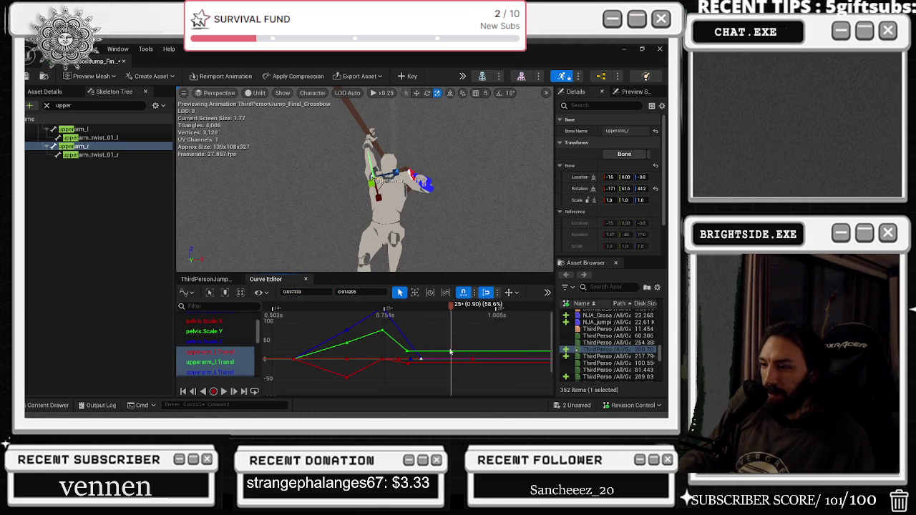
# Preview the animation from near the jump start.
pyautogui.moveTo(435, 362); pyautogui.dragTo(437, 366)
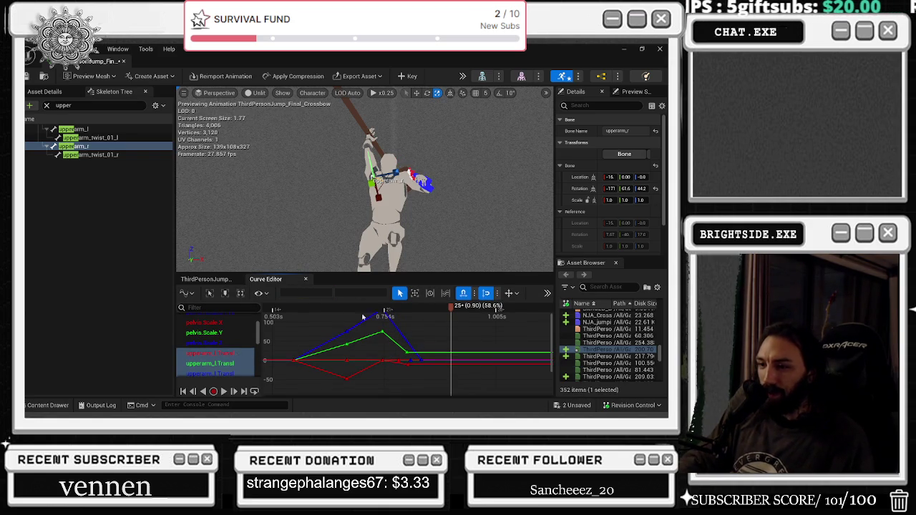
pyautogui.click(263, 306)
pyautogui.press('space')
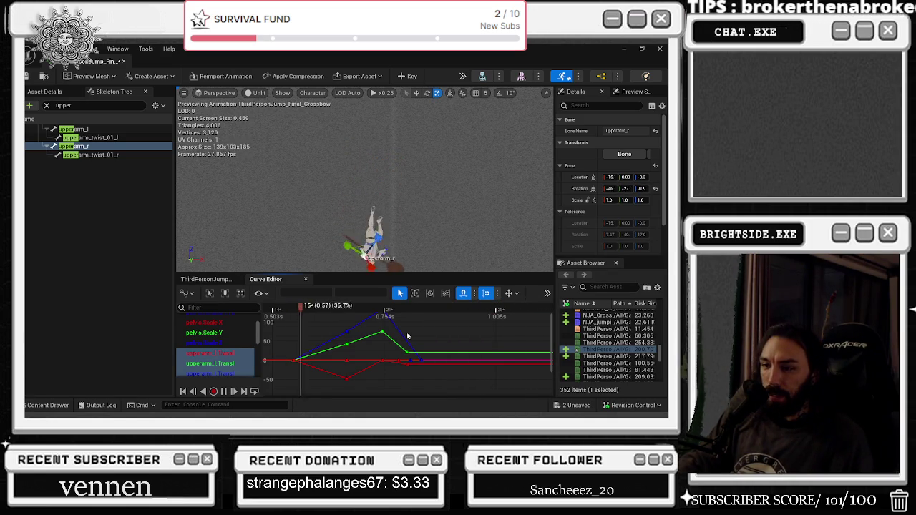
pyautogui.scroll(-4, 409, 337)
# Replay the animation preview and stop it at frame 32.
pyautogui.press('space')
pyautogui.scroll(-3, 484, 335)
pyautogui.scroll(-2, 227, 358)
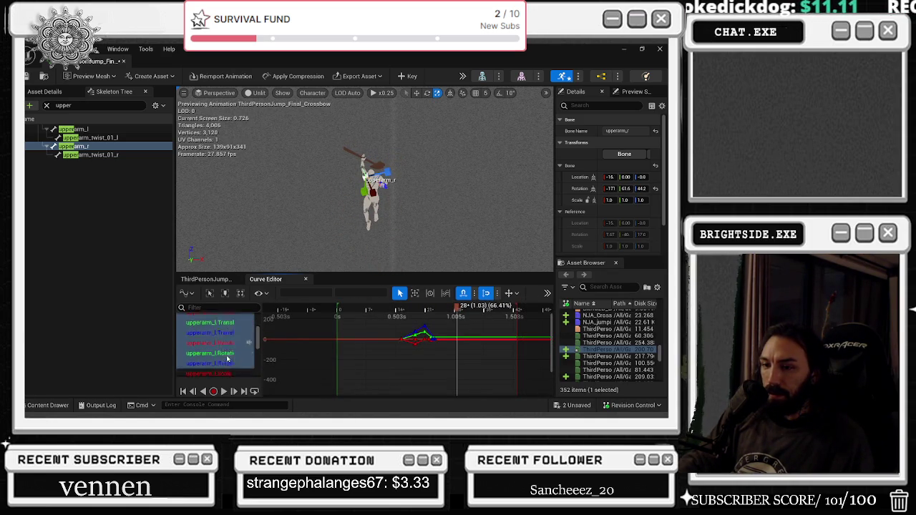
pyautogui.scroll(-3, 228, 357)
pyautogui.scroll(5, 393, 198)
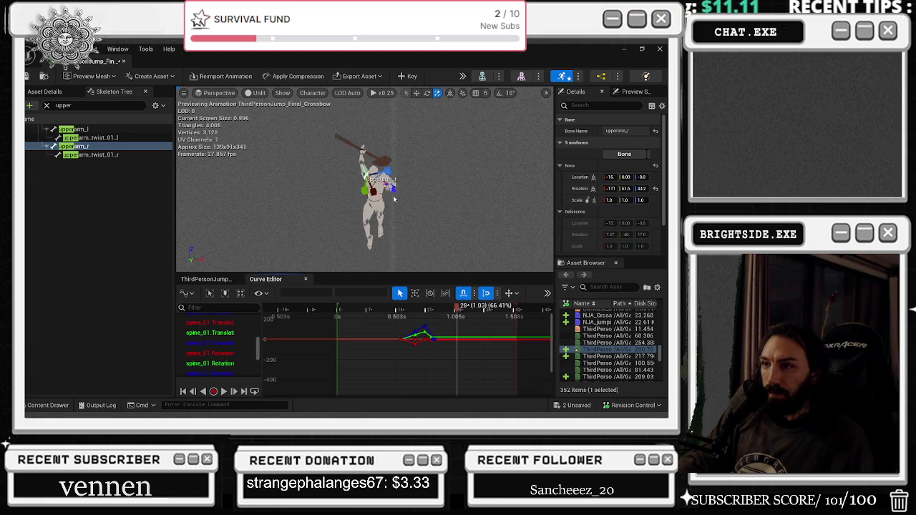
pyautogui.press('space')
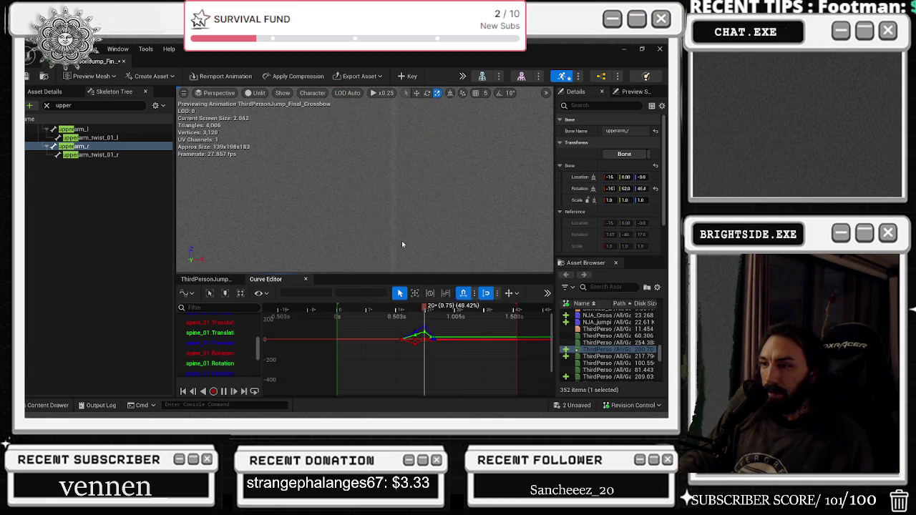
pyautogui.press('space')
# Add the upperarm_l translation, rotation and scale channels to the graph and inspect their five keys.
pyautogui.click(232, 336)
pyautogui.scroll(-3, 233, 345)
pyautogui.scroll(-1, 233, 346)
pyautogui.scroll(3, 401, 336)
pyautogui.scroll(-1, 234, 356)
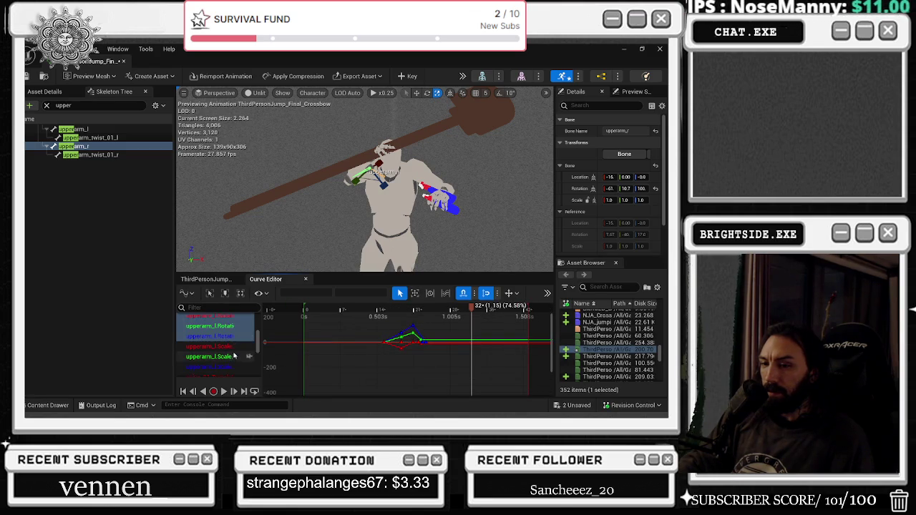
pyautogui.click(232, 346)
pyautogui.scroll(-3, 232, 346)
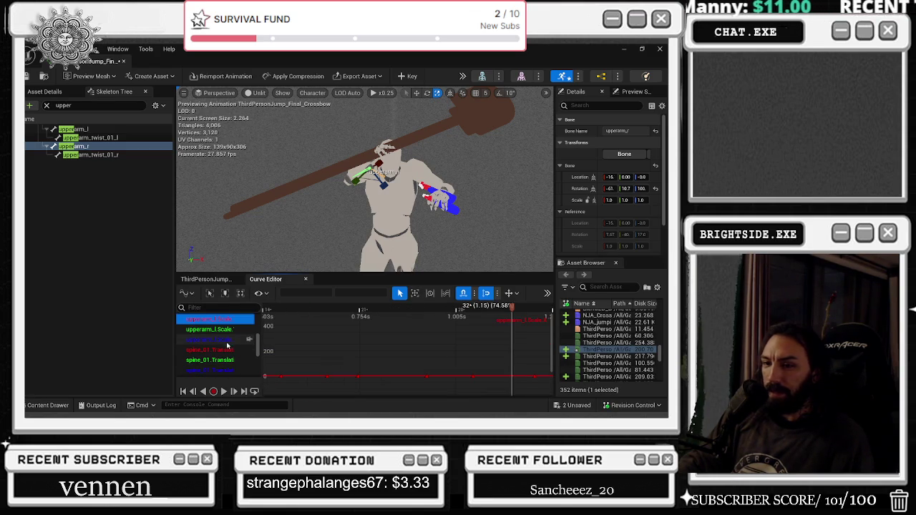
pyautogui.keyDown('shift'); pyautogui.click(227, 344); pyautogui.keyUp('shift')
pyautogui.scroll(-3, 389, 346)
pyautogui.moveTo(369, 348); pyautogui.dragTo(453, 380)
pyautogui.click(337, 387)
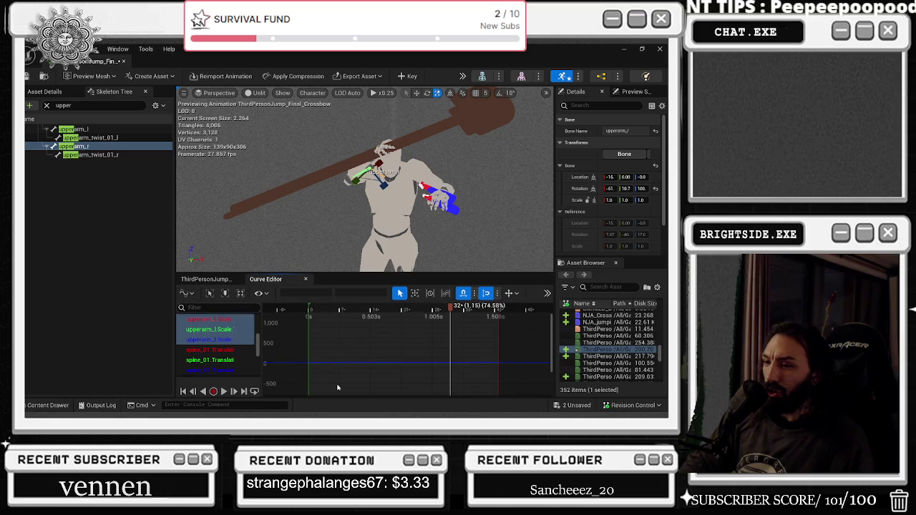
# Show the upperarm_l Rotation curve, preview playback, and undo the key deletion with Ctrl+Z.
pyautogui.scroll(2, 214, 344)
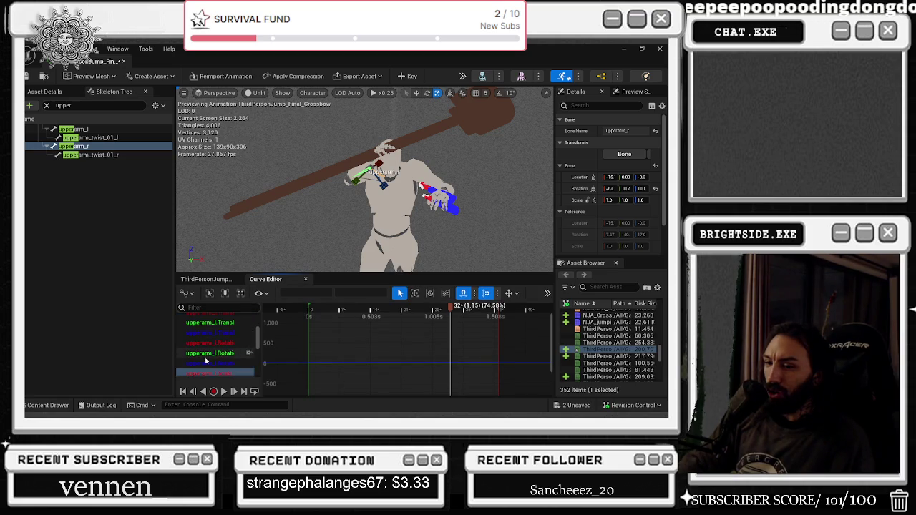
pyautogui.click(209, 363)
pyautogui.scroll(-3, 408, 350)
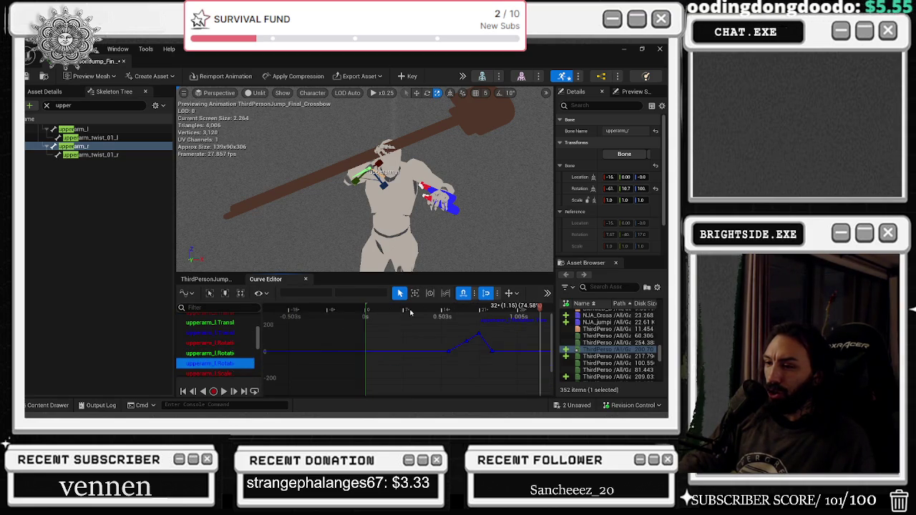
pyautogui.press('space')
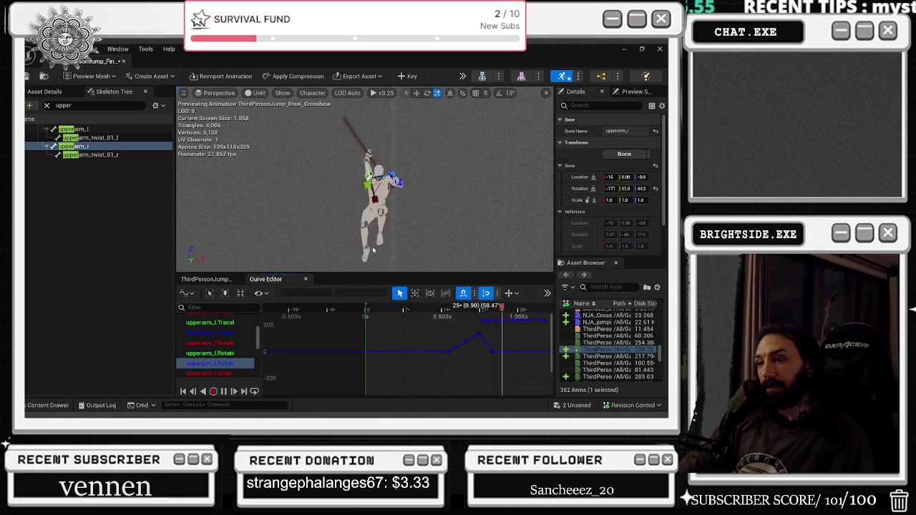
pyautogui.press('space')
pyautogui.scroll(-3, 376, 352)
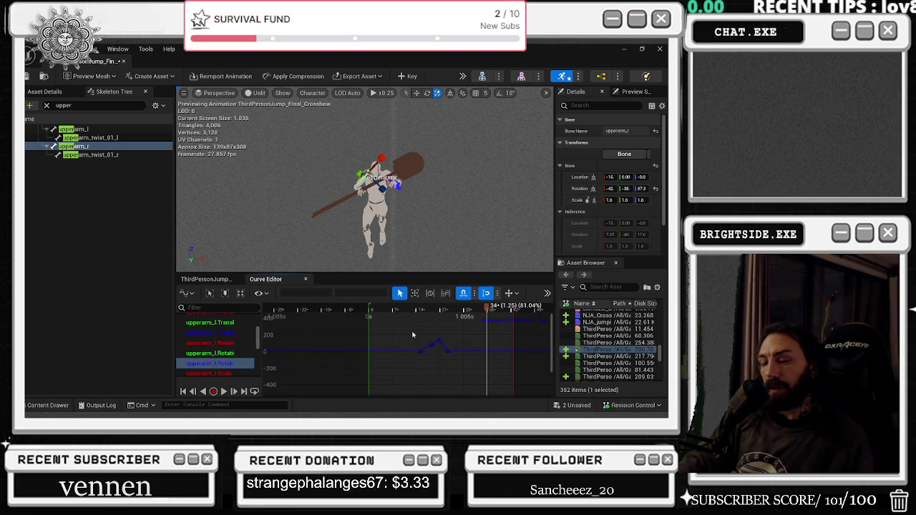
pyautogui.hotkey('ctrl', 'z')
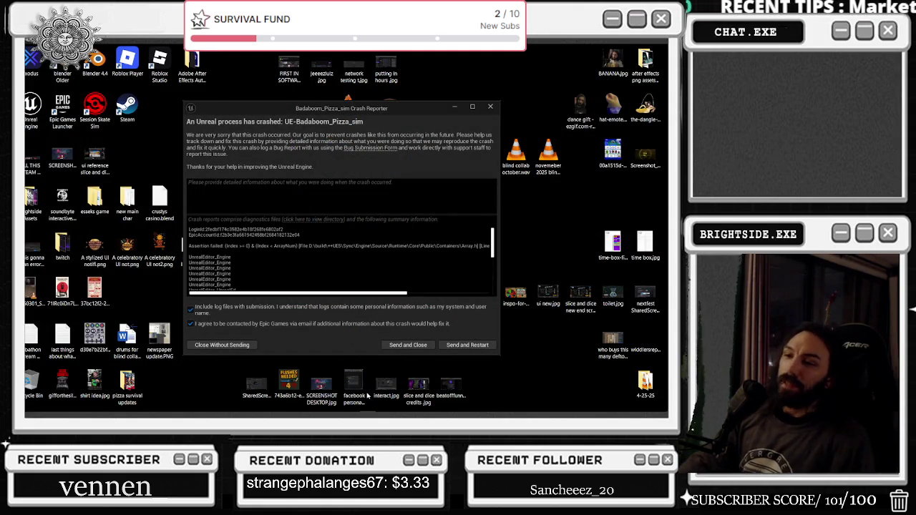
# Send the crash report and restart Unreal Editor.
pyautogui.click(469, 345)
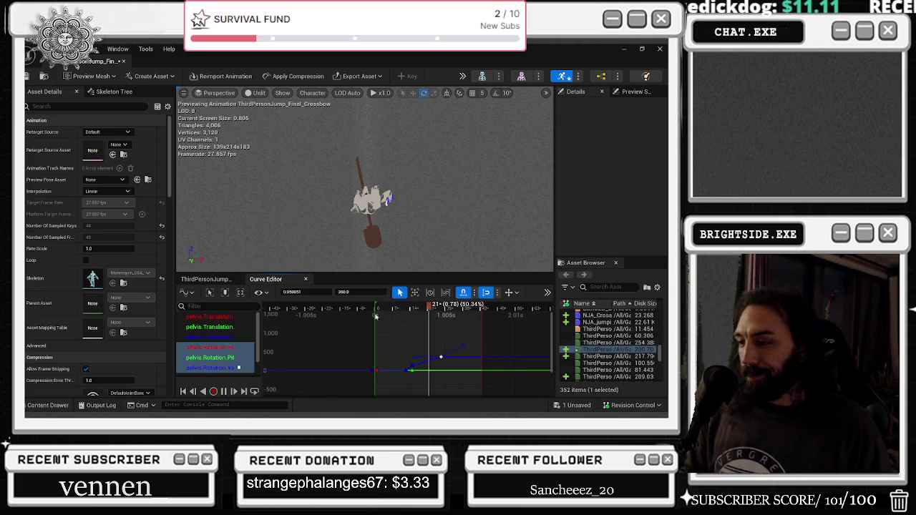
pyautogui.press('space')
pyautogui.press('space')
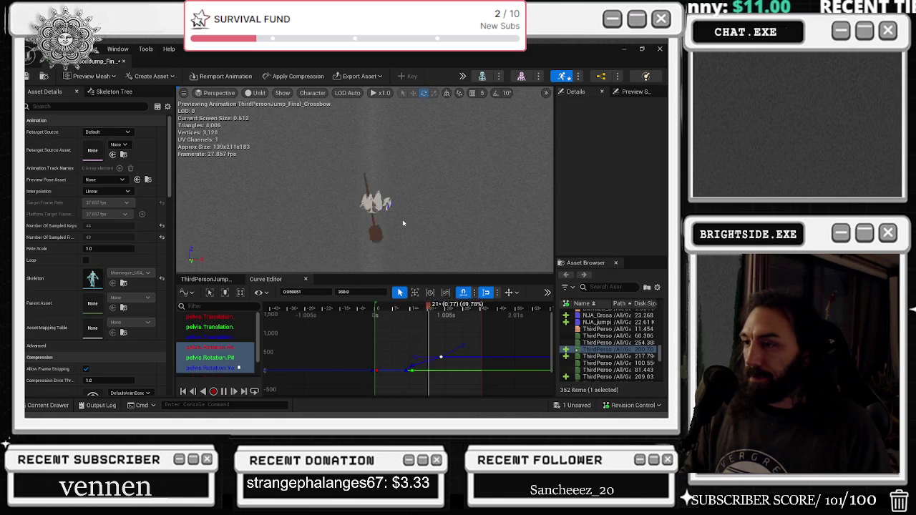
pyautogui.click(372, 308)
pyautogui.press('space')
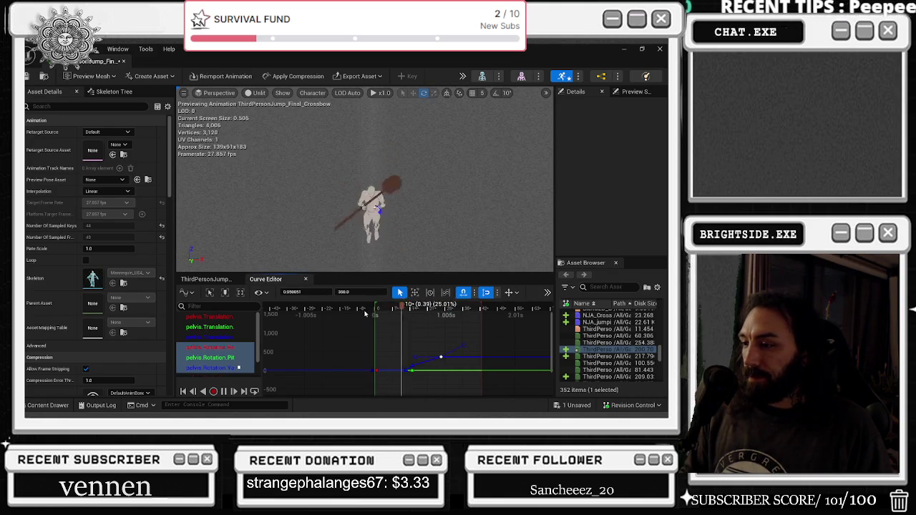
pyautogui.press('space')
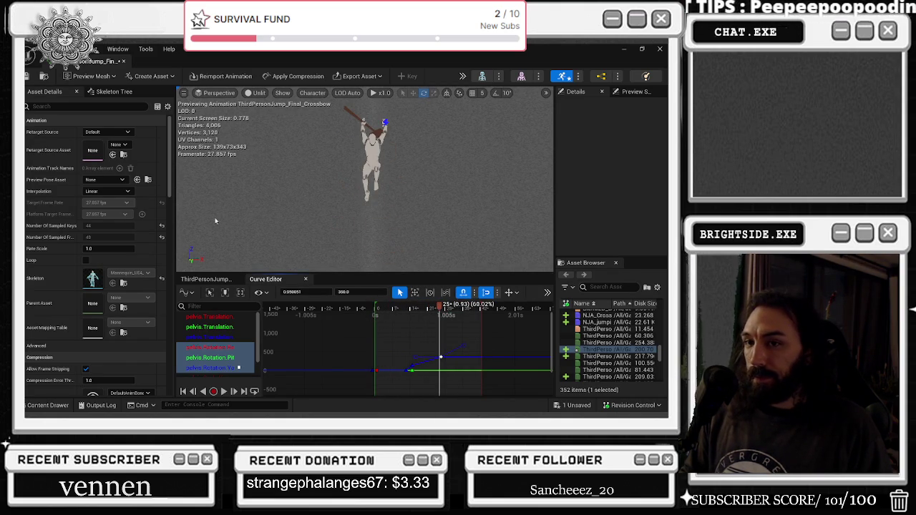
pyautogui.click(209, 282)
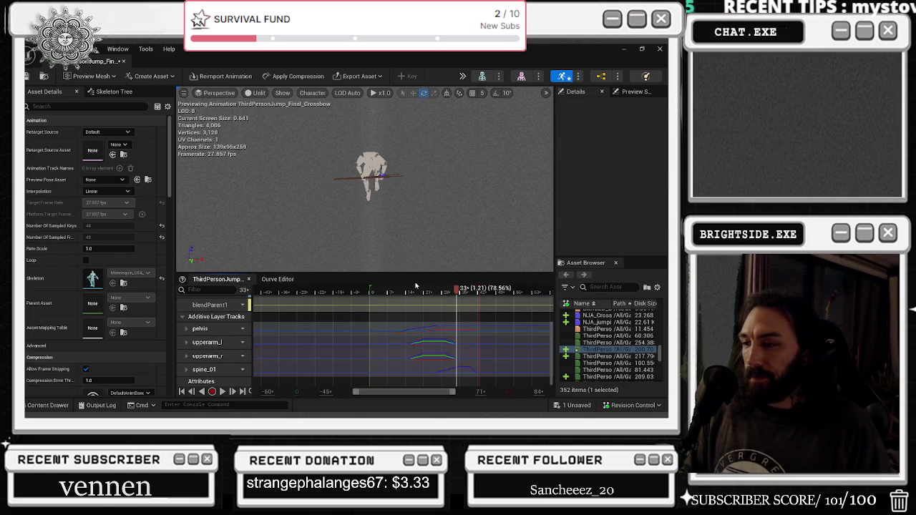
pyautogui.click(372, 292)
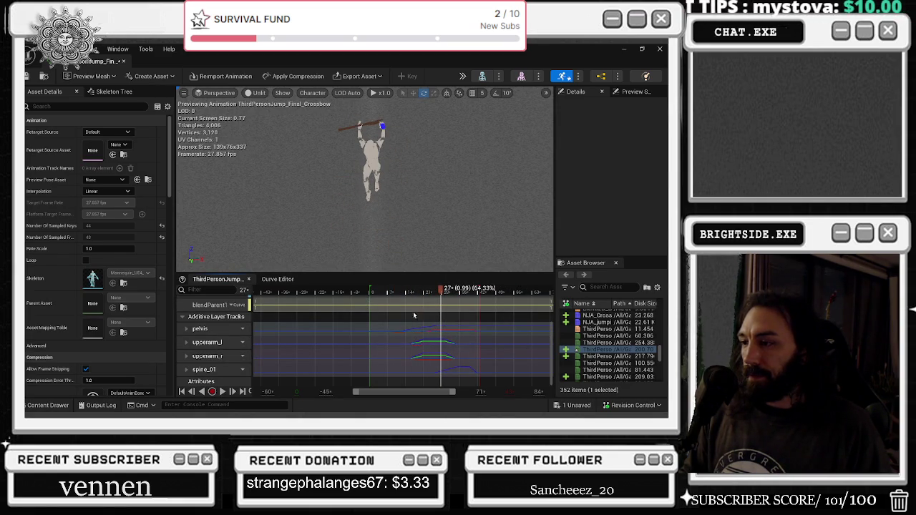
pyautogui.doubleClick(201, 329)
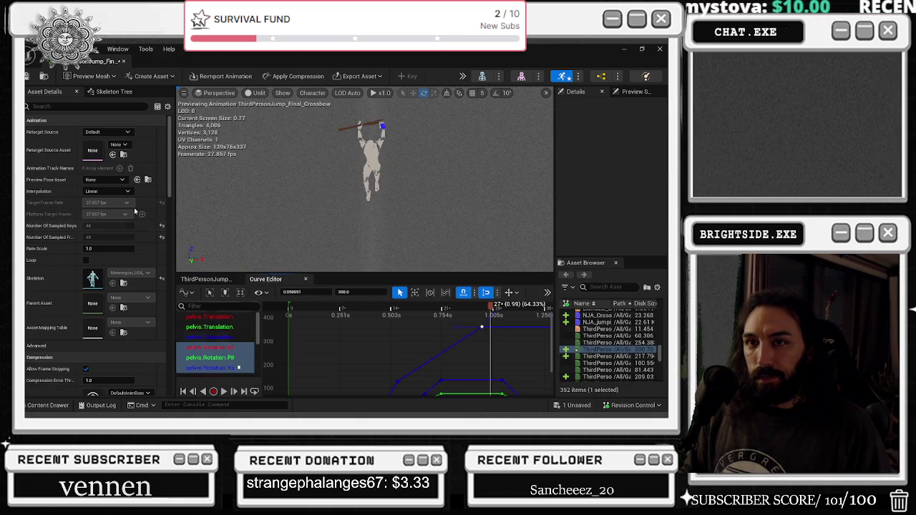
# Select the upperarm_l bone and show its three transform curves in the graph.
pyautogui.click(119, 92)
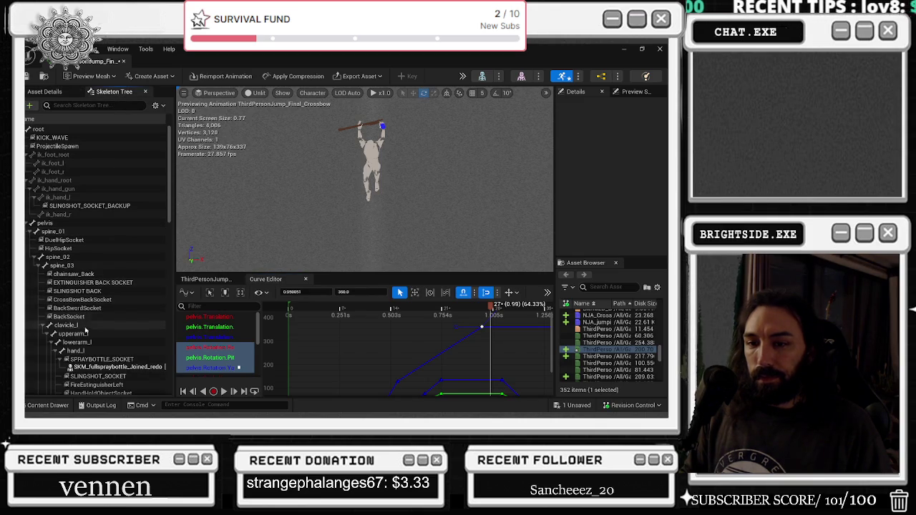
pyautogui.click(102, 335)
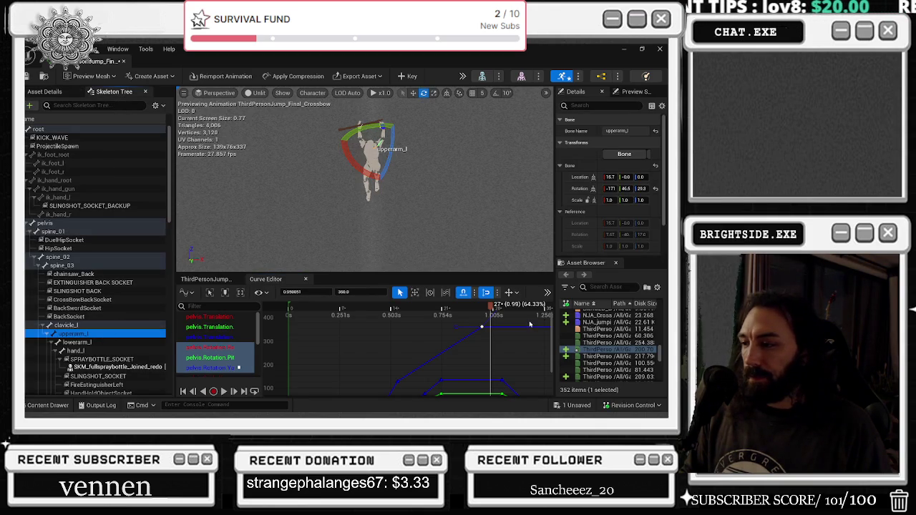
pyautogui.scroll(-3, 455, 355)
pyautogui.scroll(-3, 224, 342)
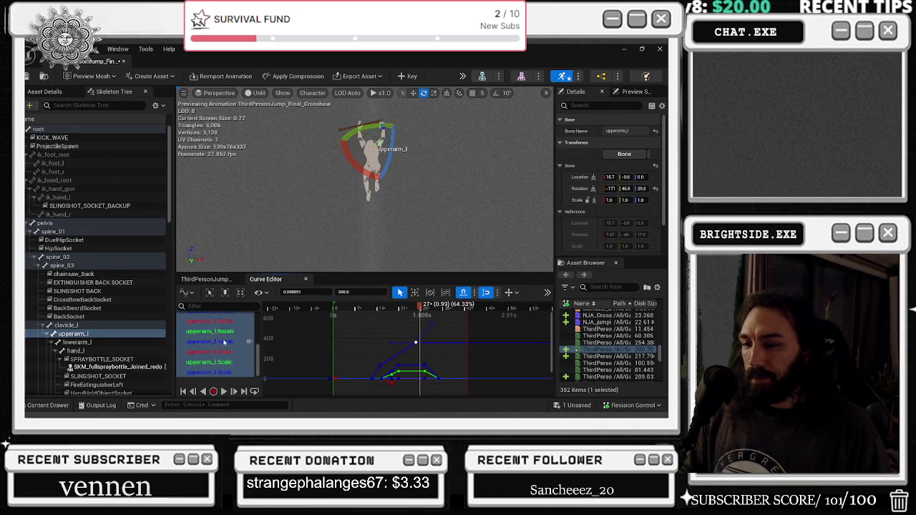
pyautogui.click(228, 356)
pyautogui.scroll(2, 223, 352)
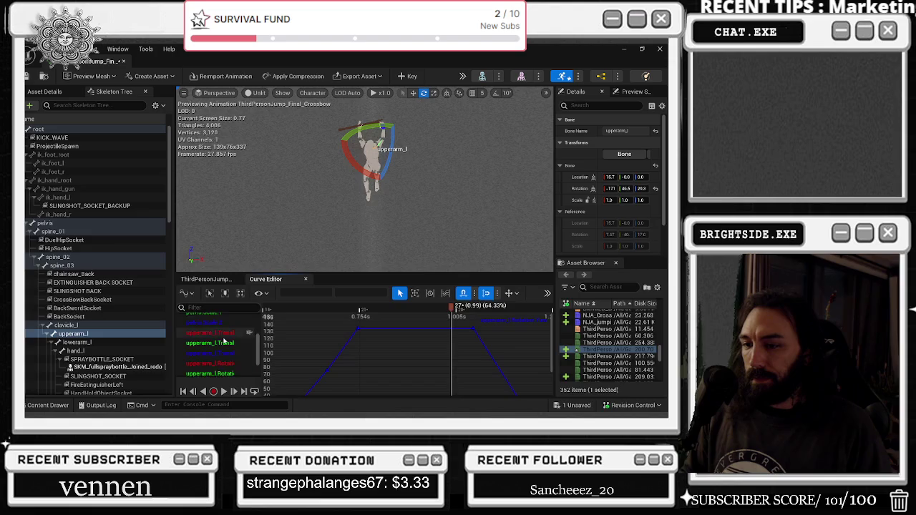
pyautogui.keyDown('shift'); pyautogui.click(223, 349); pyautogui.keyUp('shift')
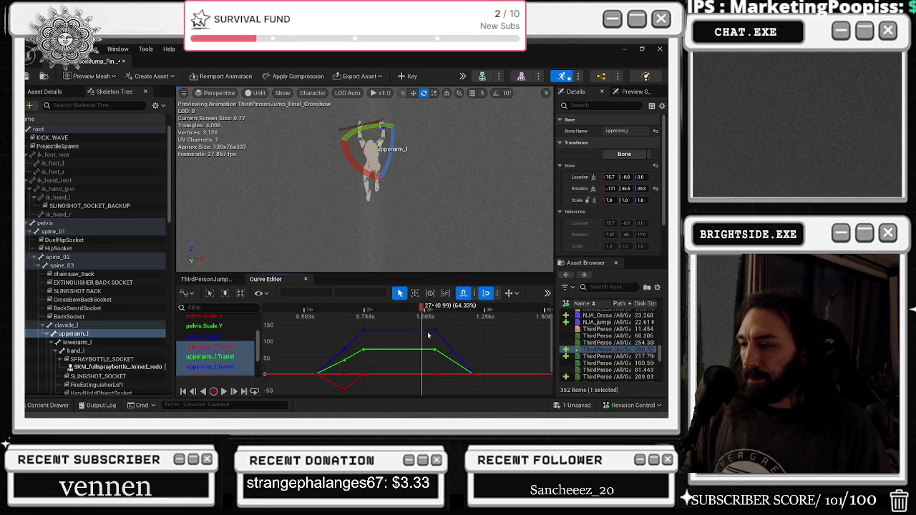
# Move the blue and green peak keys earlier and delete the trailing keys near 0.9–1.2 s.
pyautogui.moveTo(434, 329); pyautogui.dragTo(399, 329)
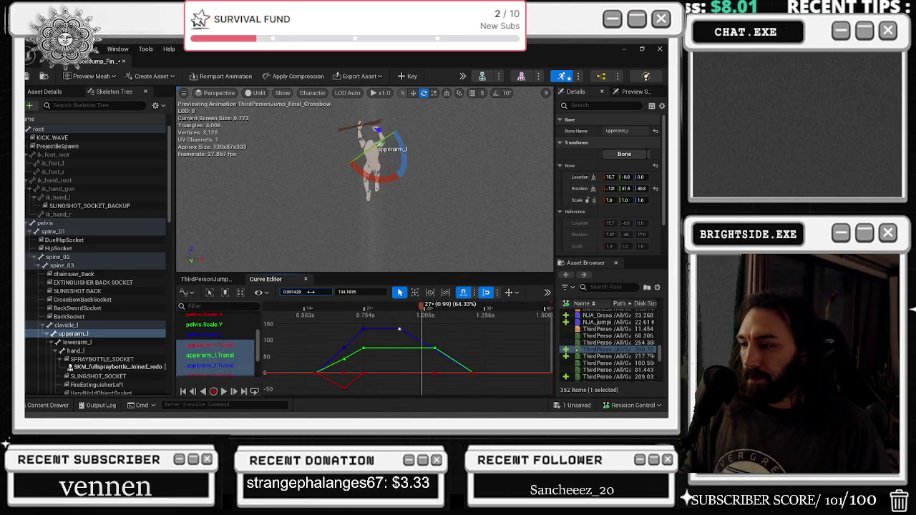
pyautogui.moveTo(299, 294); pyautogui.dragTo(285, 295)
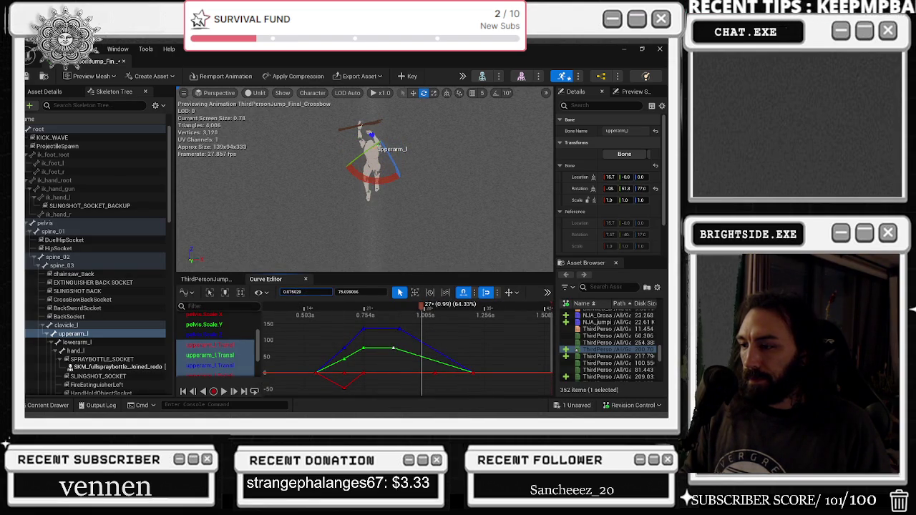
pyautogui.moveTo(419, 364); pyautogui.dragTo(447, 381)
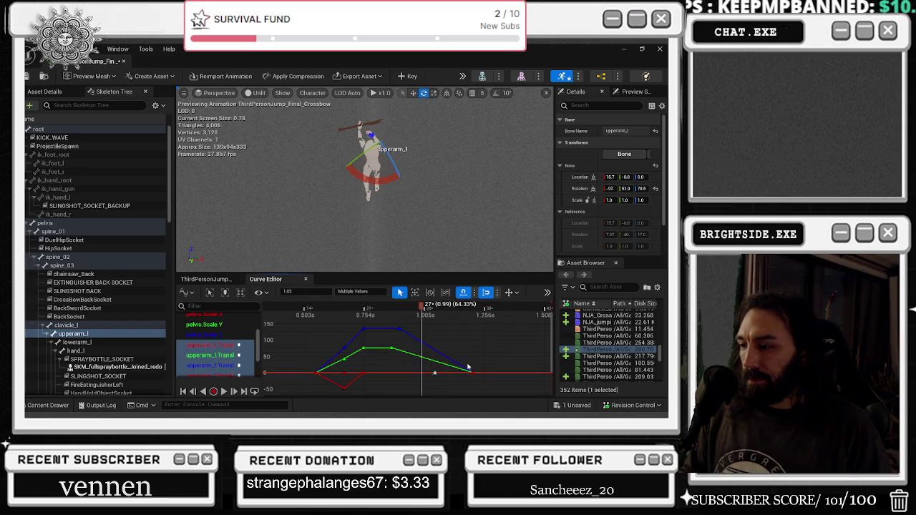
pyautogui.press('Delete')
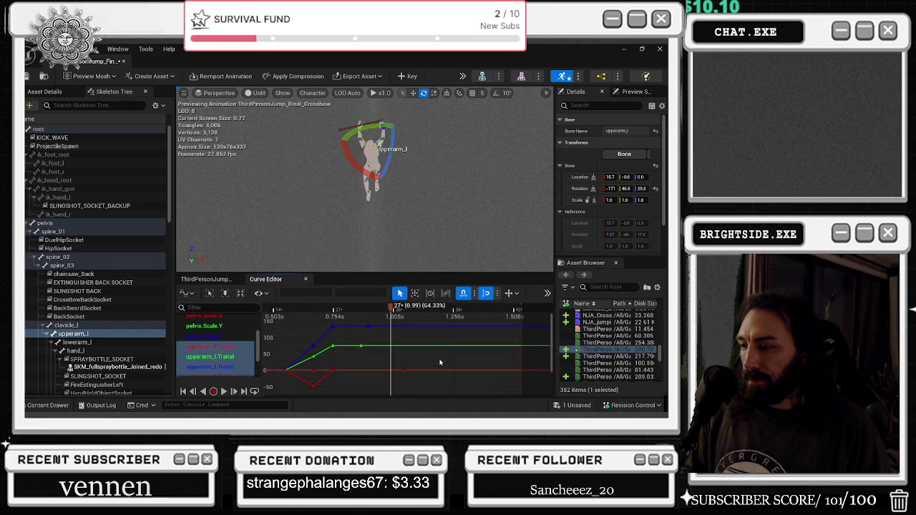
pyautogui.hotkey('ctrl', 'z')
pyautogui.moveTo(405, 375); pyautogui.dragTo(450, 376)
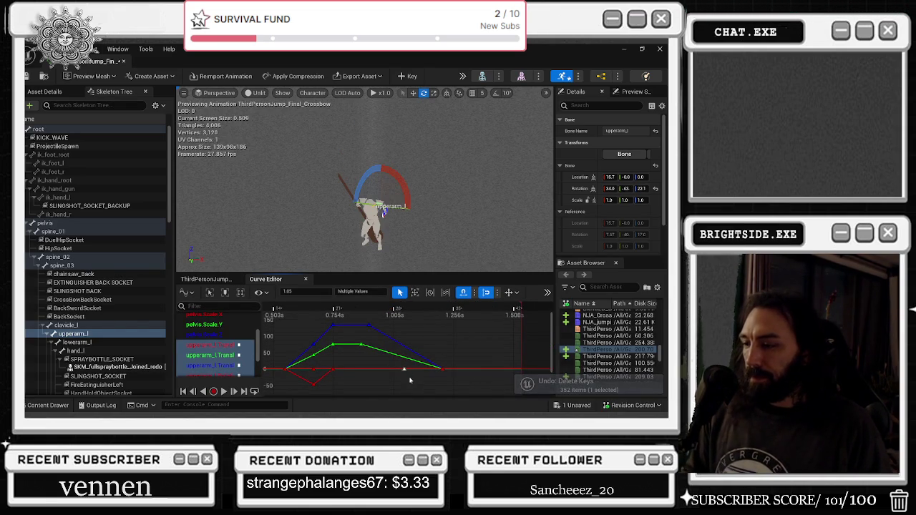
pyautogui.press('Delete')
# Add a key on the blue curve at frame 25.
pyautogui.moveTo(369, 312)
pyautogui.mouseDown()
pyautogui.moveTo(376, 309)
pyautogui.moveTo(351, 309)
pyautogui.moveTo(365, 309)
pyautogui.mouseUp()
pyautogui.press('Return')
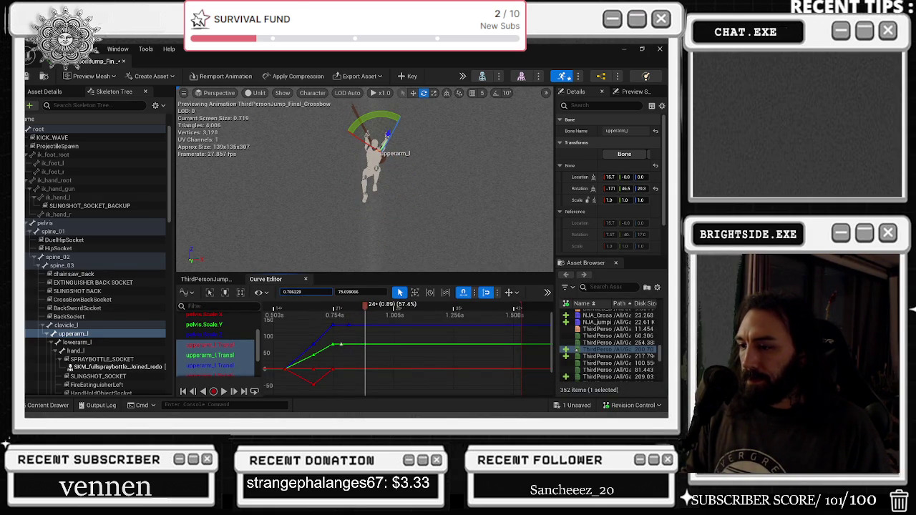
pyautogui.moveTo(367, 308)
pyautogui.mouseDown()
pyautogui.moveTo(309, 308)
pyautogui.moveTo(404, 299)
pyautogui.moveTo(261, 299)
pyautogui.moveTo(329, 301)
pyautogui.moveTo(294, 300)
pyautogui.moveTo(353, 288)
pyautogui.moveTo(275, 295)
pyautogui.moveTo(322, 290)
pyautogui.moveTo(301, 290)
pyautogui.moveTo(356, 251)
pyautogui.moveTo(413, 252)
pyautogui.moveTo(355, 253)
pyautogui.mouseUp()
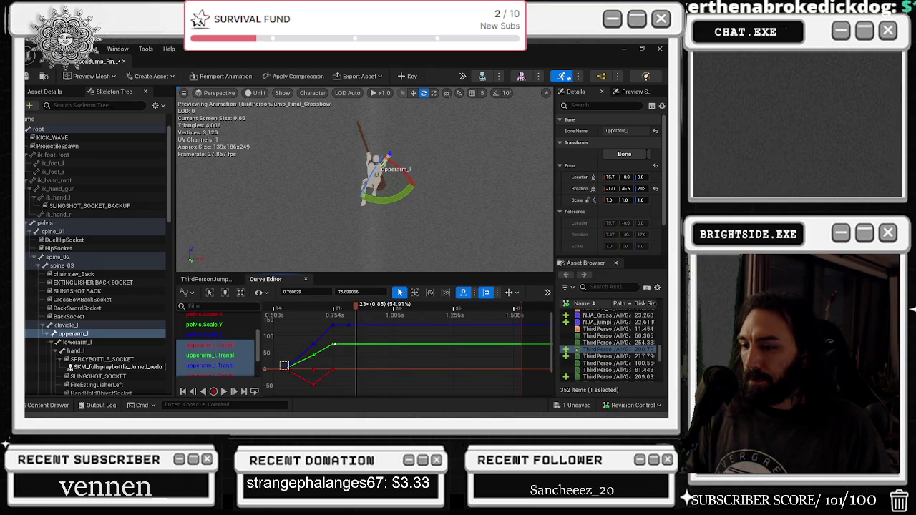
# At frame 24, rotate the upperarm_l bone with the rotate gizmo.
pyautogui.moveTo(292, 336); pyautogui.dragTo(300, 326)
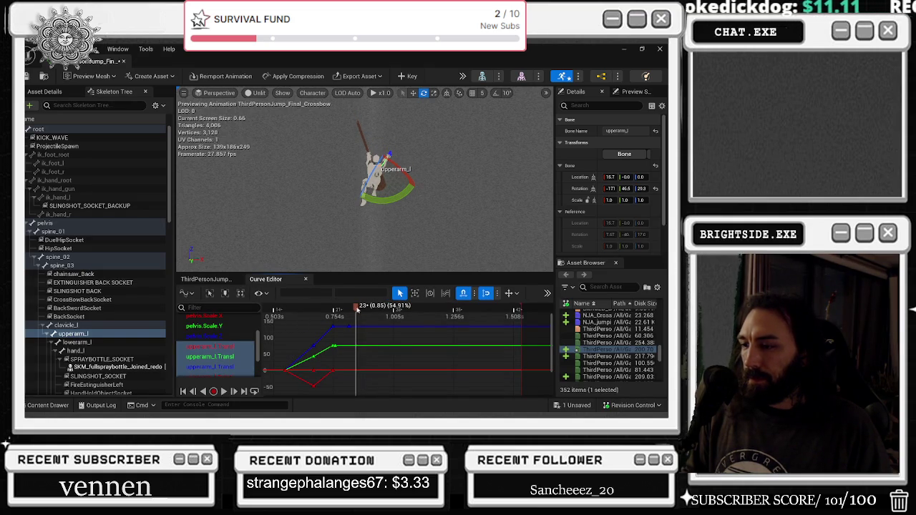
pyautogui.moveTo(358, 309); pyautogui.dragTo(361, 310)
pyautogui.moveTo(374, 185); pyautogui.dragTo(374, 171)
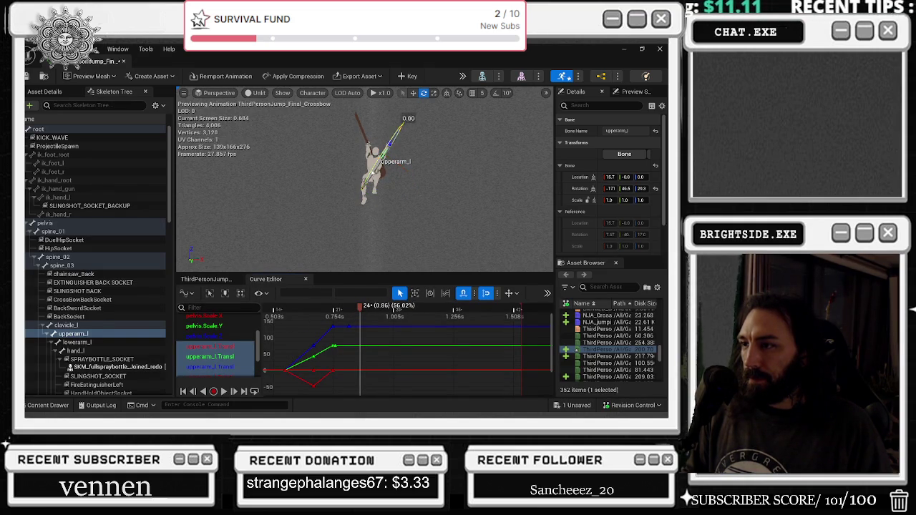
pyautogui.moveTo(400, 126)
pyautogui.mouseDown()
pyautogui.moveTo(395, 179)
pyautogui.moveTo(392, 169)
pyautogui.mouseUp()
pyautogui.moveTo(387, 201); pyautogui.dragTo(358, 229)
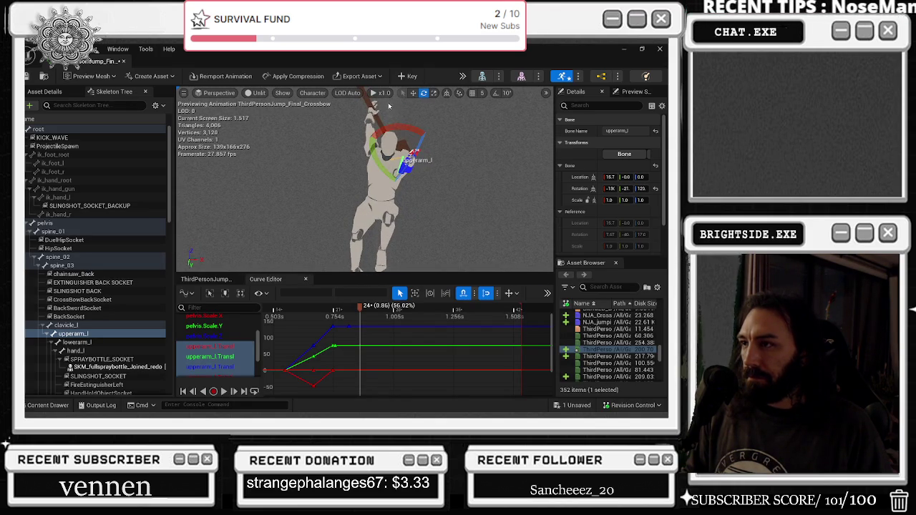
# Set preview speed to x0.5, lower the upper arm further and key the pose at frame 24.
pyautogui.click(381, 93)
pyautogui.click(390, 145)
pyautogui.moveTo(415, 138); pyautogui.dragTo(433, 171)
pyautogui.moveTo(416, 139); pyautogui.dragTo(435, 174)
pyautogui.click(411, 76)
# Retime the selected upperarm_l keys from about 0.67s to 0.6s.
pyautogui.moveTo(360, 307)
pyautogui.mouseDown()
pyautogui.moveTo(350, 307)
pyautogui.moveTo(364, 306)
pyautogui.mouseUp()
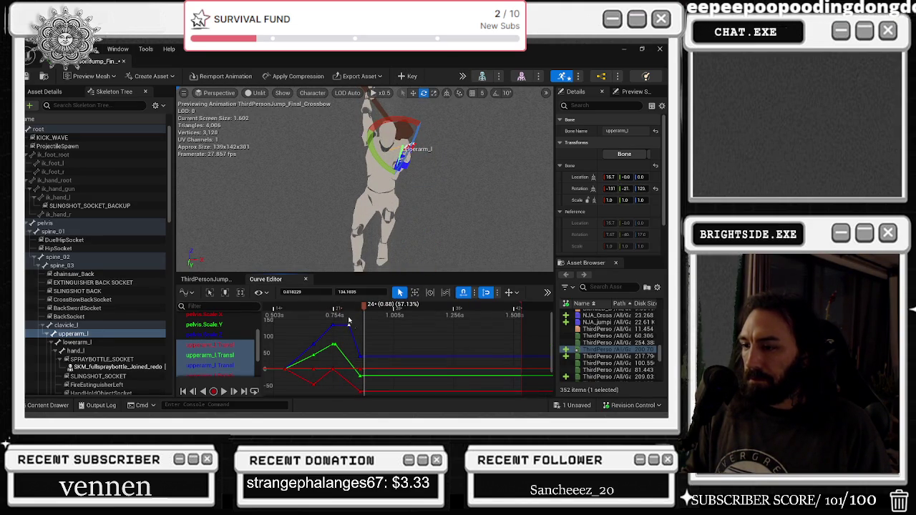
pyautogui.click(313, 345)
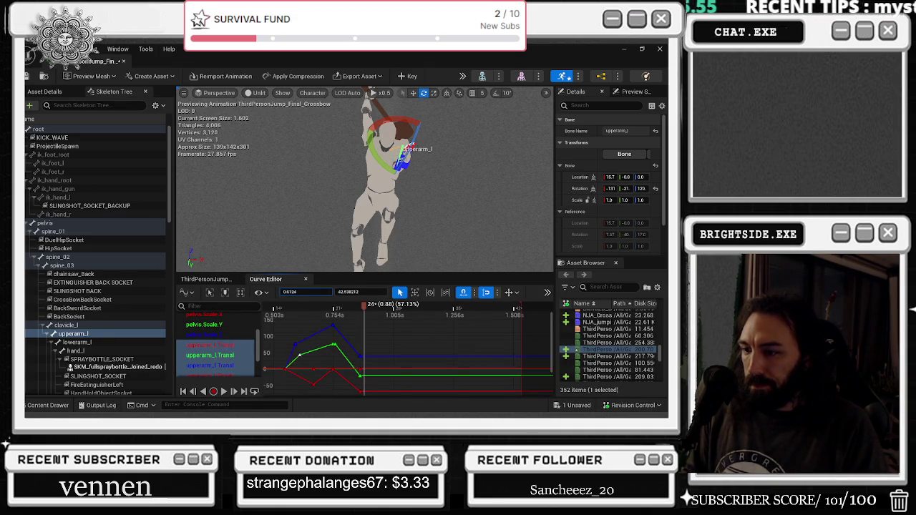
pyautogui.moveTo(309, 357); pyautogui.dragTo(320, 386)
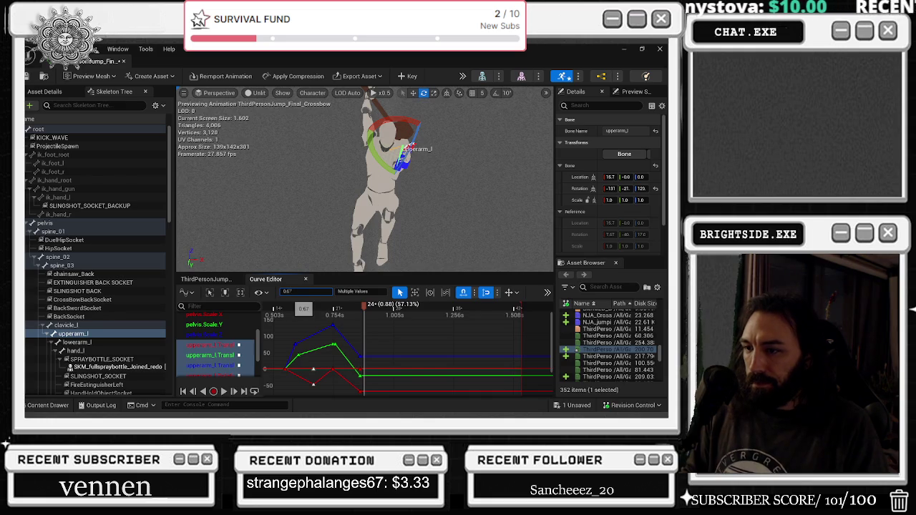
pyautogui.click(304, 295)
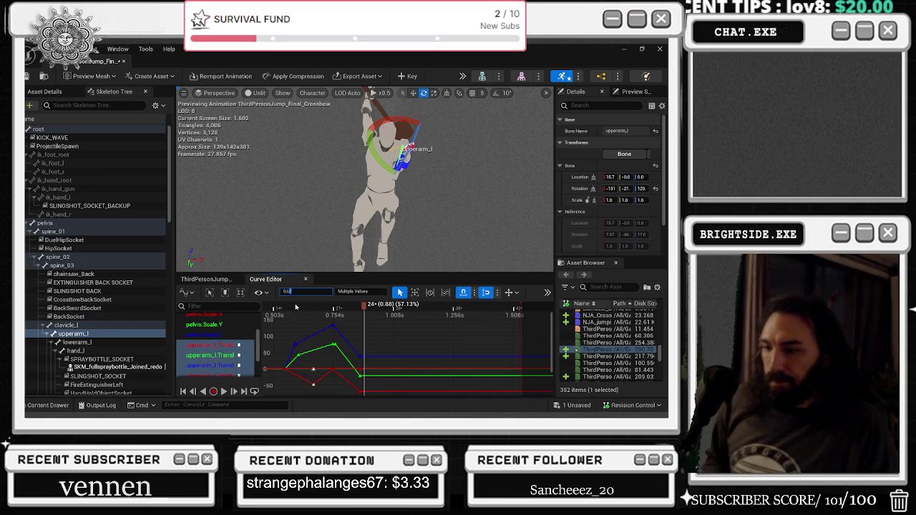
pyautogui.write('0.6')
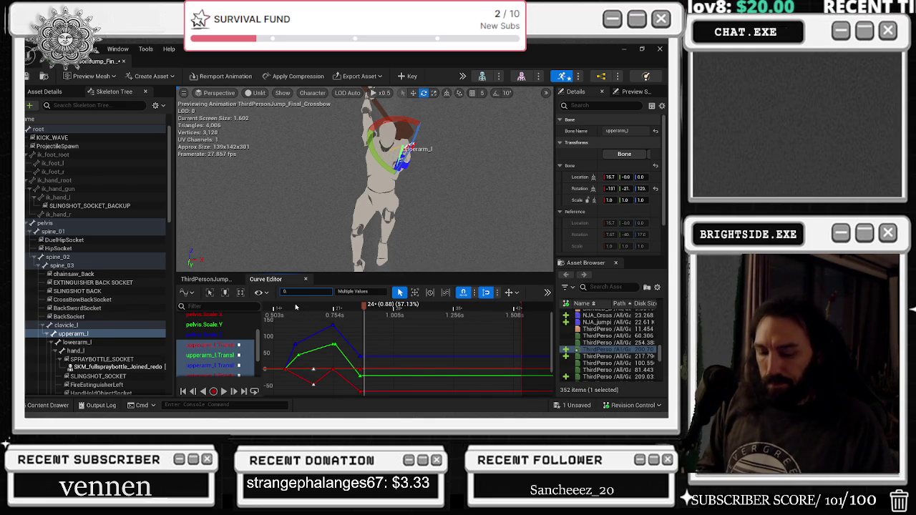
pyautogui.moveTo(296, 307); pyautogui.dragTo(363, 306)
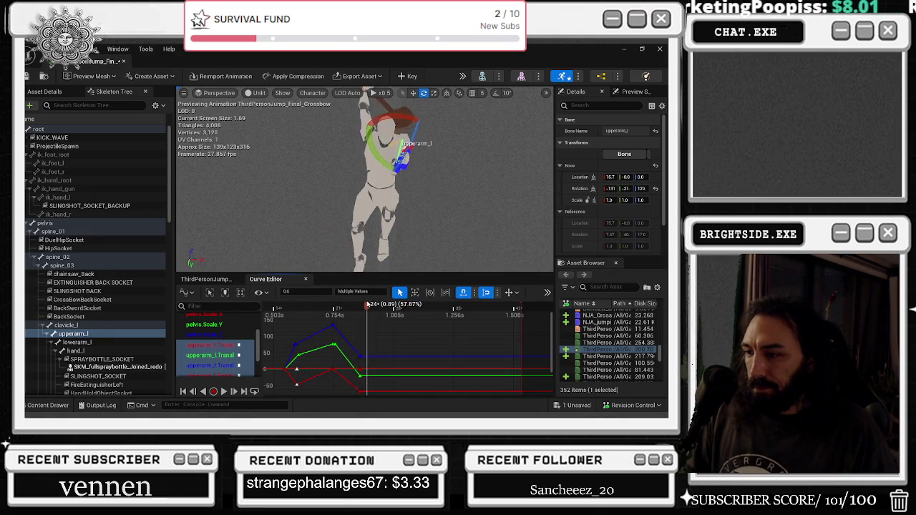
# Play the preview, switch the gizmo to scale mode and show the ThirdPersonJump timeline.
pyautogui.press('space')
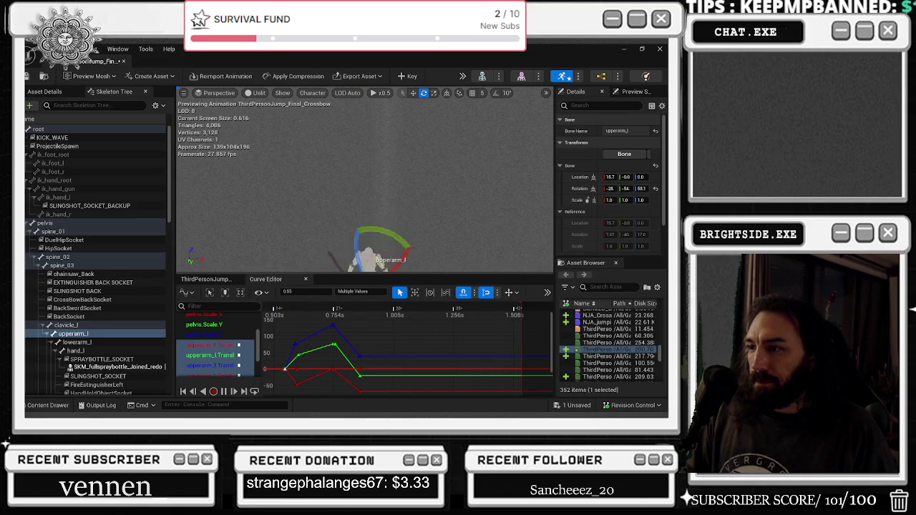
pyautogui.press('r')
pyautogui.click(214, 279)
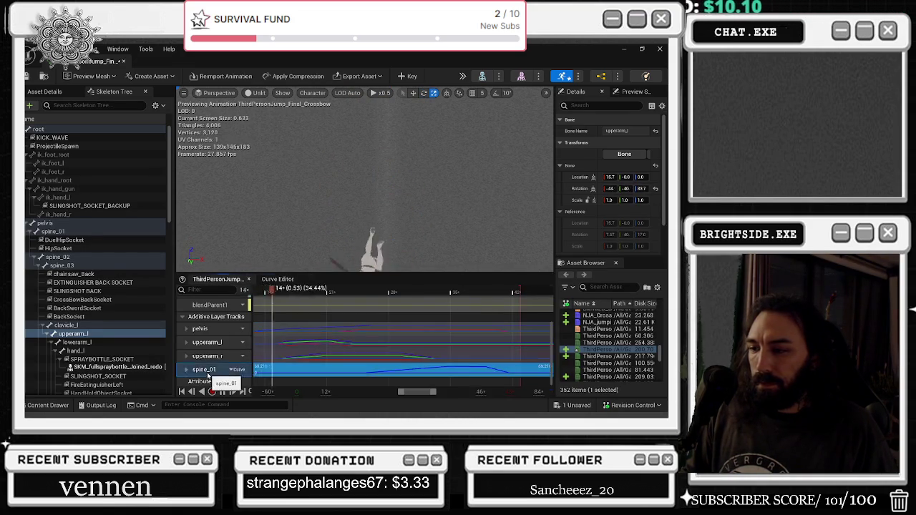
# Stop the preview, try lowering the selected blue keys to the baseline, then undo it.
pyautogui.click(265, 279)
pyautogui.press('space')
pyautogui.moveTo(437, 350); pyautogui.dragTo(438, 351)
pyautogui.moveTo(422, 346); pyautogui.dragTo(437, 354)
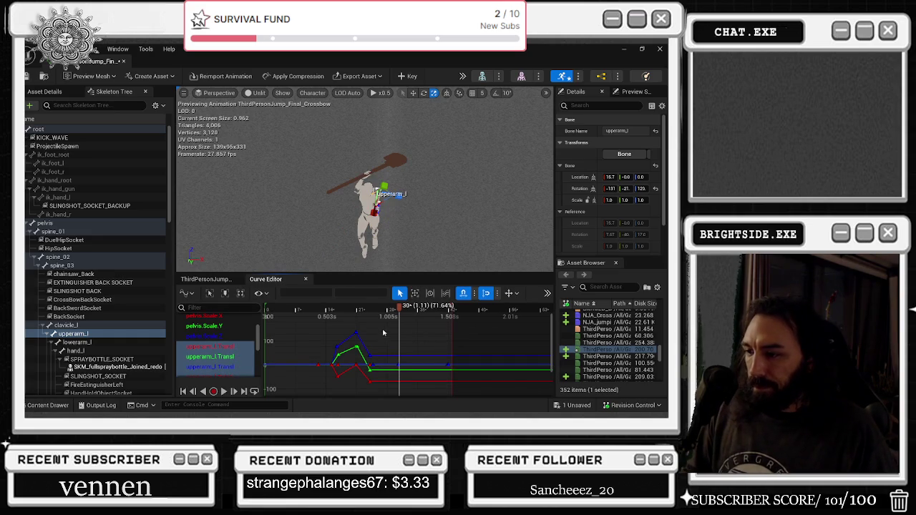
pyautogui.hotkey('ctrl', 'z')
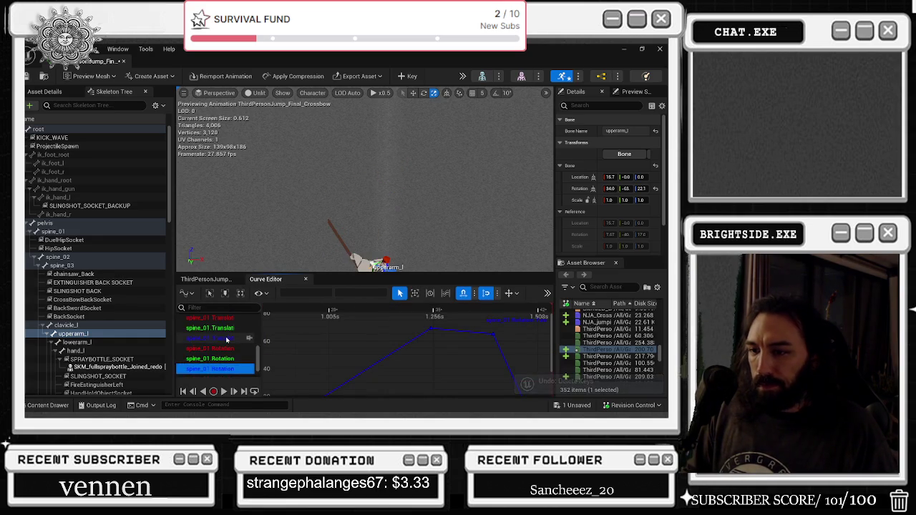
# Show only the spine_01 blue translation and rotation curves around frame 34-35.
pyautogui.scroll(1, 226, 339)
pyautogui.click(215, 345)
pyautogui.keyDown('shift'); pyautogui.click(214, 365); pyautogui.keyUp('shift')
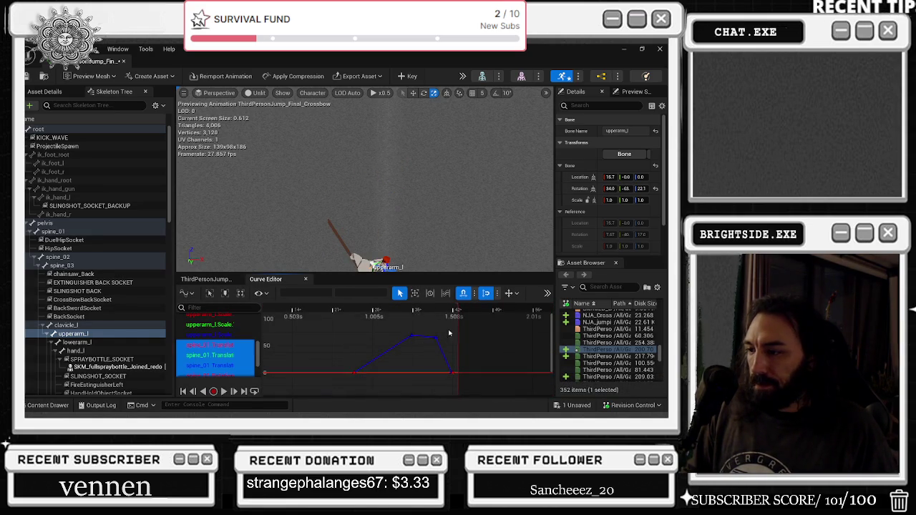
pyautogui.scroll(-2, 384, 345)
pyautogui.moveTo(394, 309); pyautogui.dragTo(423, 306)
pyautogui.scroll(-1, 215, 343)
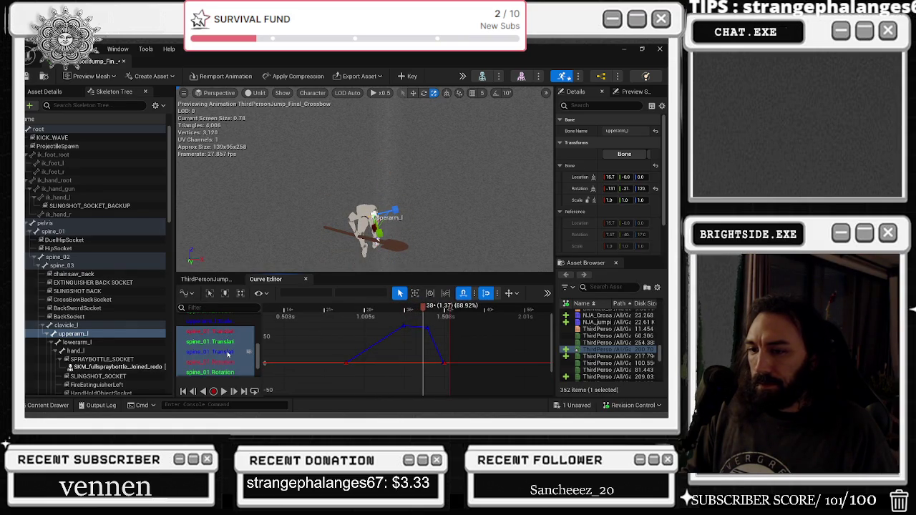
pyautogui.click(214, 338)
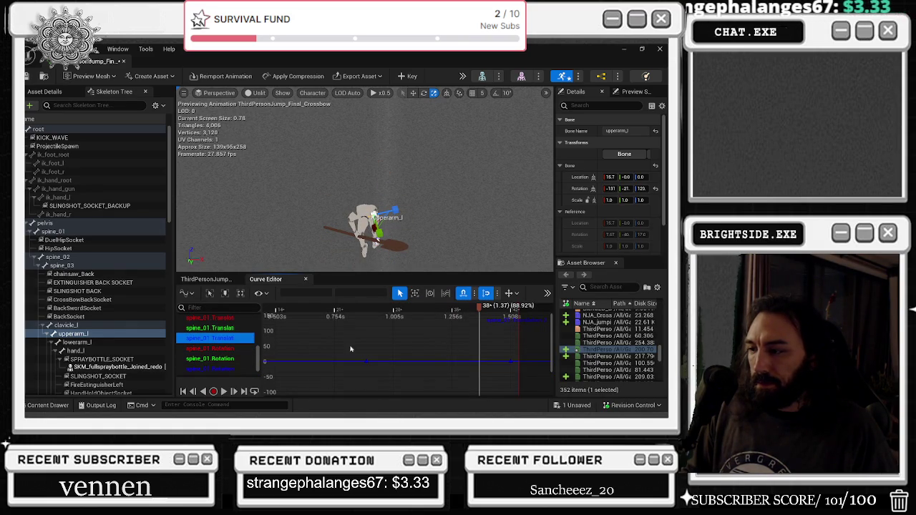
pyautogui.click(220, 349)
pyautogui.click(218, 359)
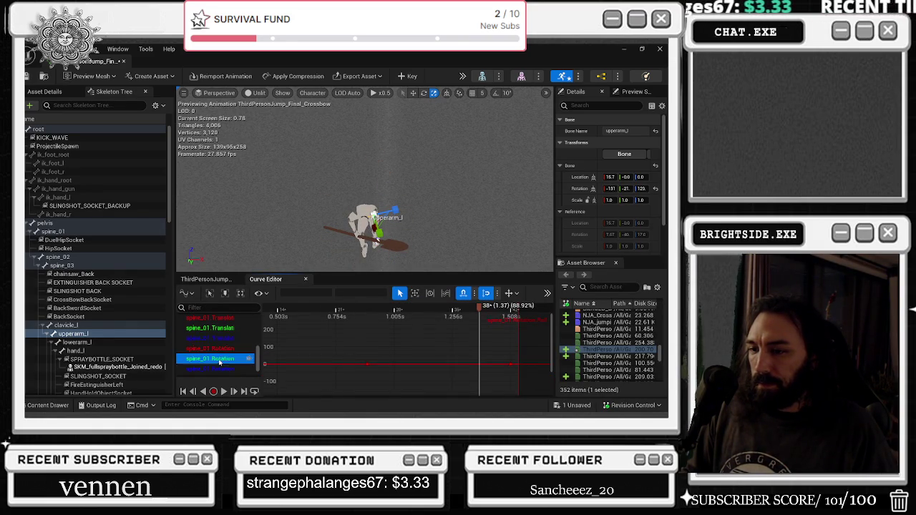
pyautogui.click(218, 368)
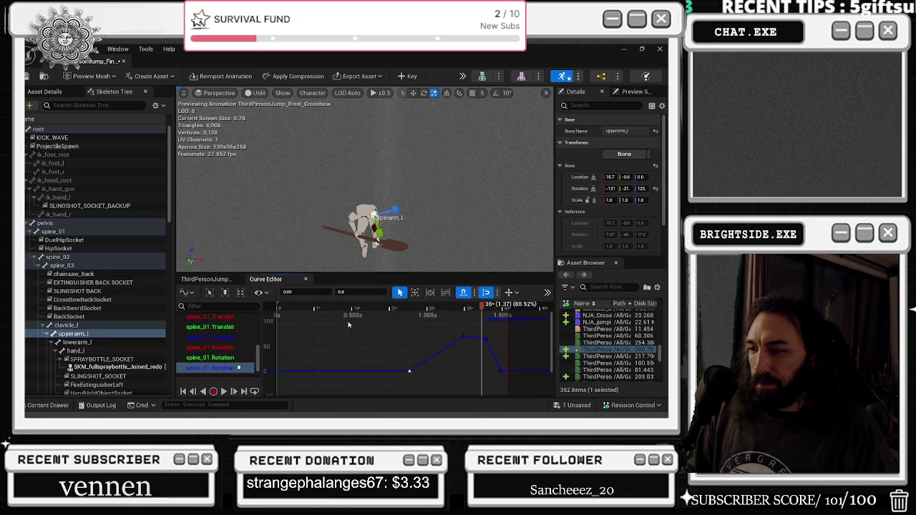
pyautogui.moveTo(397, 308)
pyautogui.mouseDown()
pyautogui.moveTo(501, 308)
pyautogui.moveTo(464, 306)
pyautogui.moveTo(466, 327)
pyautogui.mouseUp()
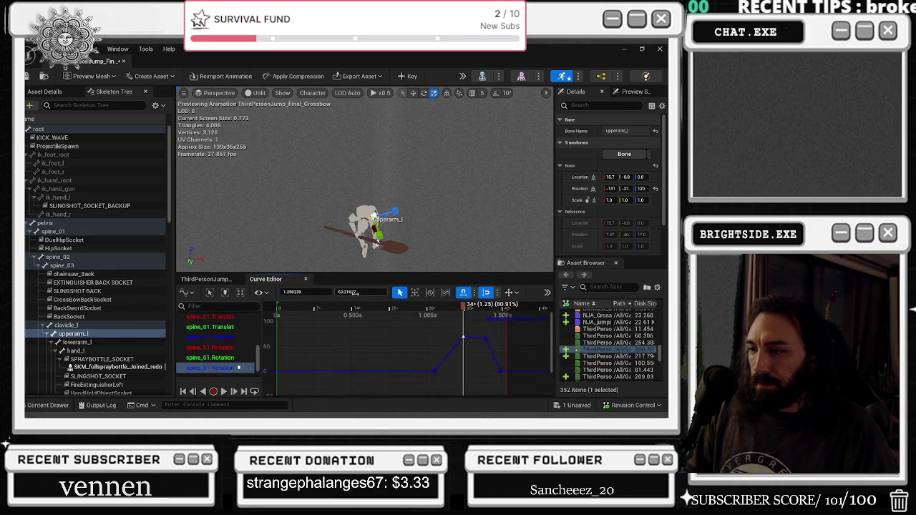
# Drag the spine_01 rotation key down into a dip, shift the dip key earlier, and save.
pyautogui.moveTo(347, 292); pyautogui.dragTo(294, 292)
pyautogui.write('1.4')
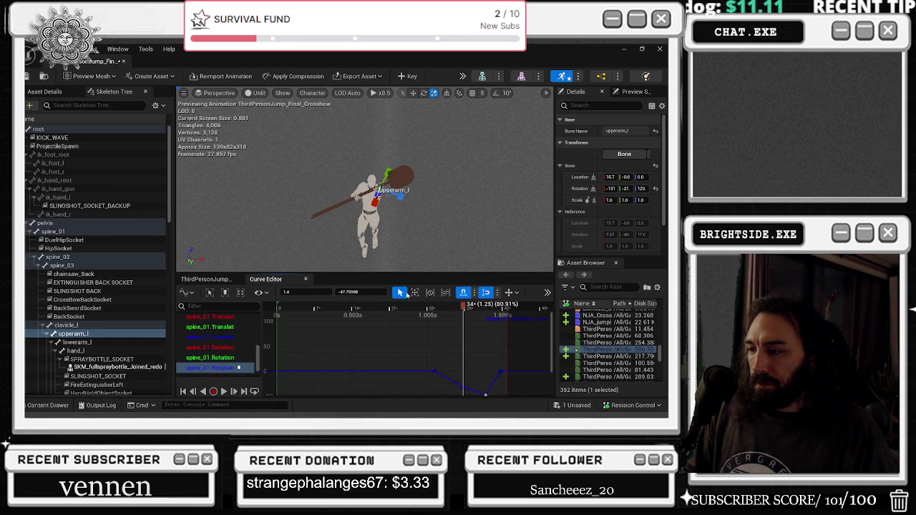
pyautogui.click(446, 309)
pyautogui.press('space')
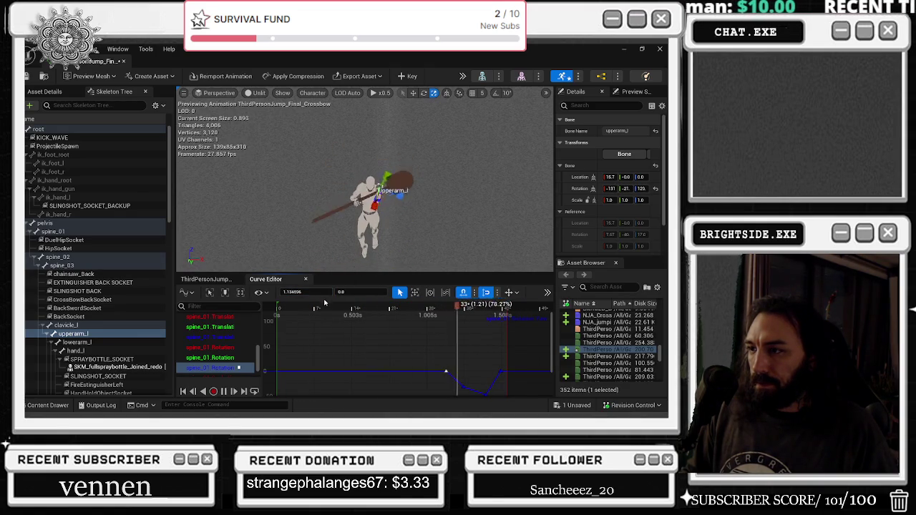
pyautogui.click(468, 387)
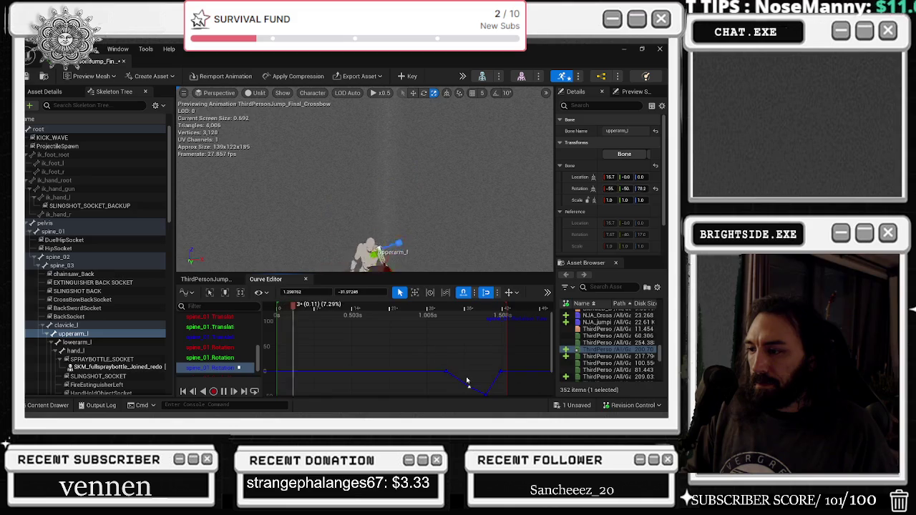
pyautogui.moveTo(469, 387)
pyautogui.mouseDown()
pyautogui.moveTo(454, 387)
pyautogui.moveTo(498, 395)
pyautogui.moveTo(490, 371)
pyautogui.mouseUp()
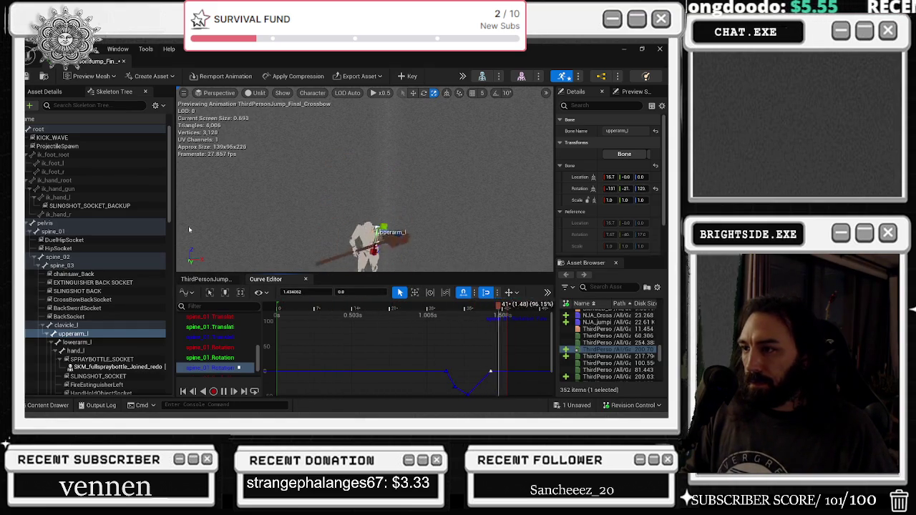
pyautogui.hotkey('ctrl', 's')
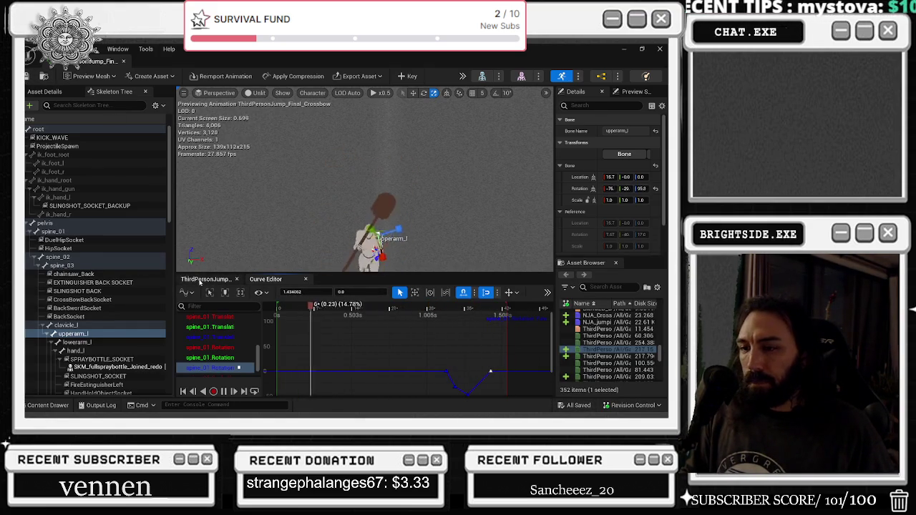
# Show the timeline tracks, stop playback, scrub to frame 34, then switch to the Twitch window.
pyautogui.click(207, 279)
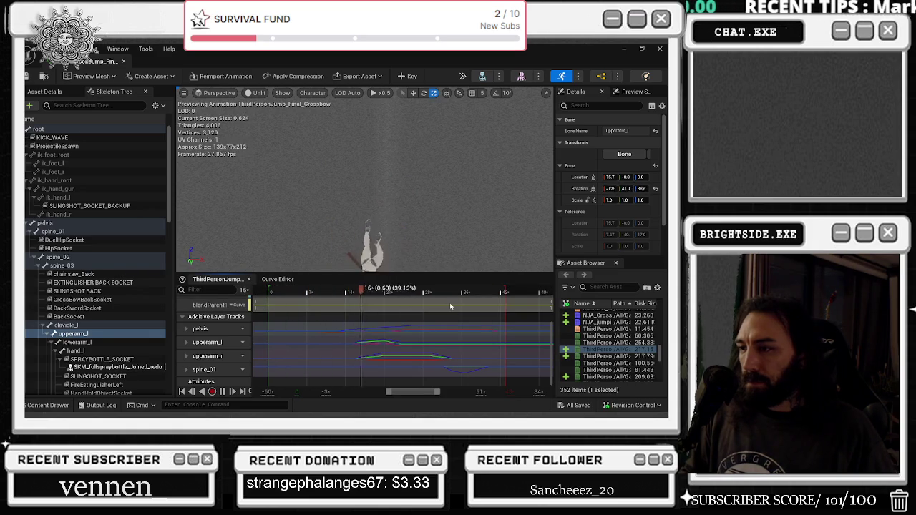
pyautogui.click(415, 288)
pyautogui.moveTo(415, 288); pyautogui.dragTo(453, 284)
pyautogui.hotkey('alt', 'Tab')
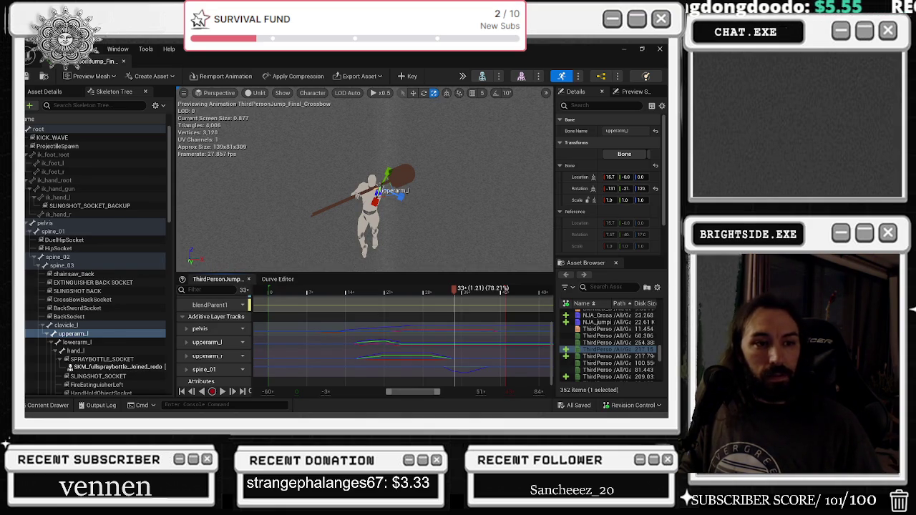
pyautogui.hotkey('alt', 'Tab')
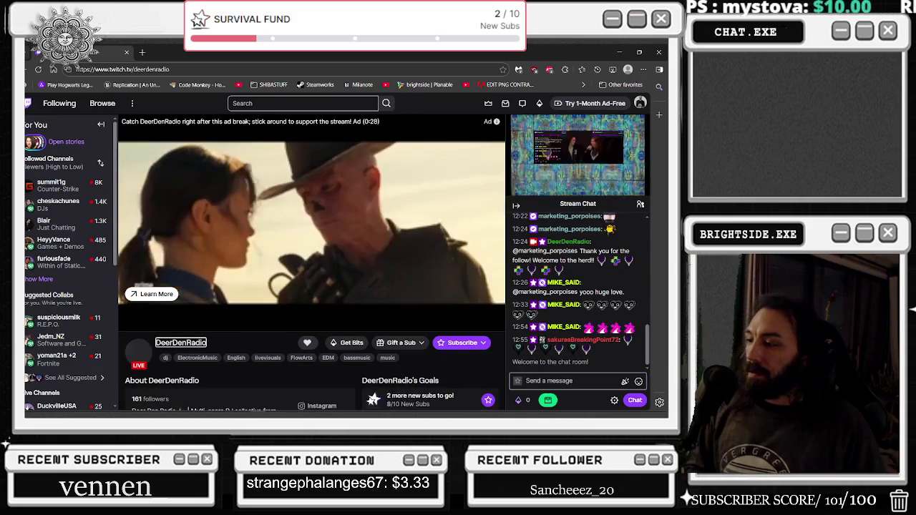
# Post 'thanks for stream yall great tunes' in the Twitch chat and return to Unreal.
pyautogui.write('thanks')
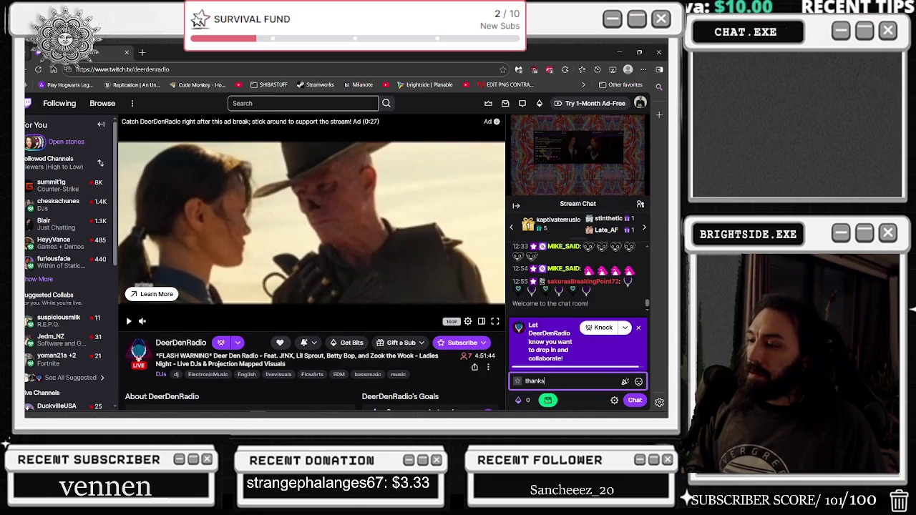
pyautogui.write(' for stream')
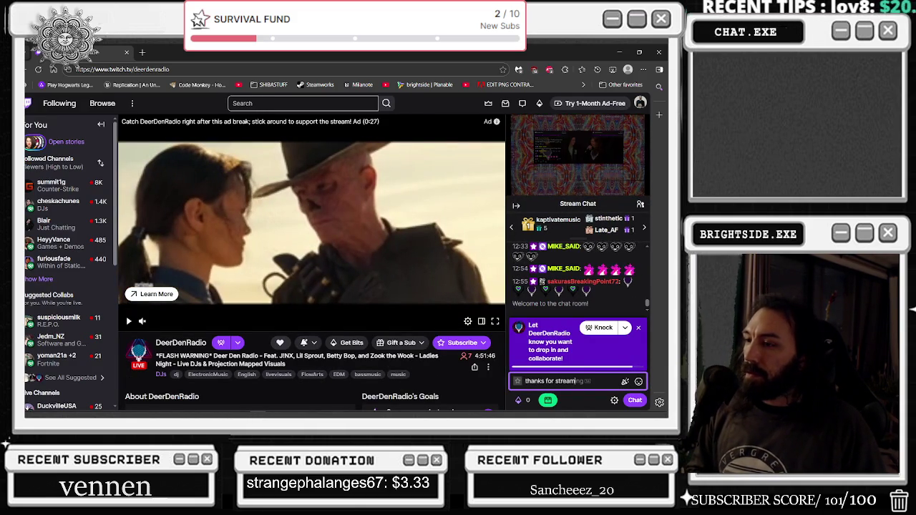
pyautogui.write(' yall great tunes')
pyautogui.press('Return')
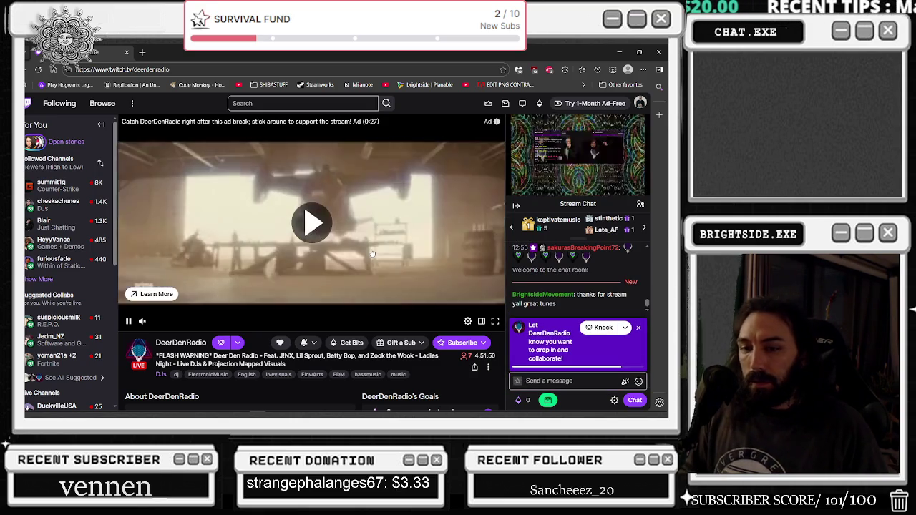
pyautogui.hotkey('alt', 'Tab')
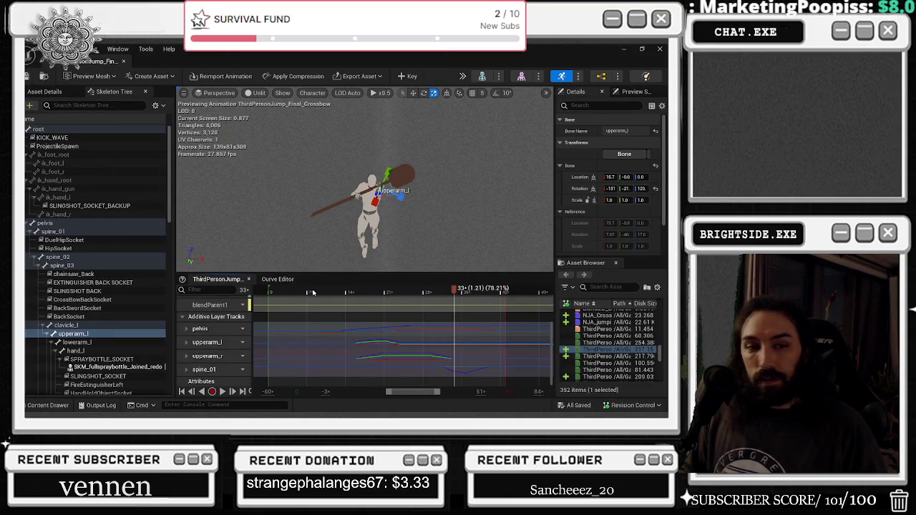
# Select the upperarm_r bone and open all its curves in the Curve Editor graph.
pyautogui.moveTo(312, 292); pyautogui.dragTo(433, 292)
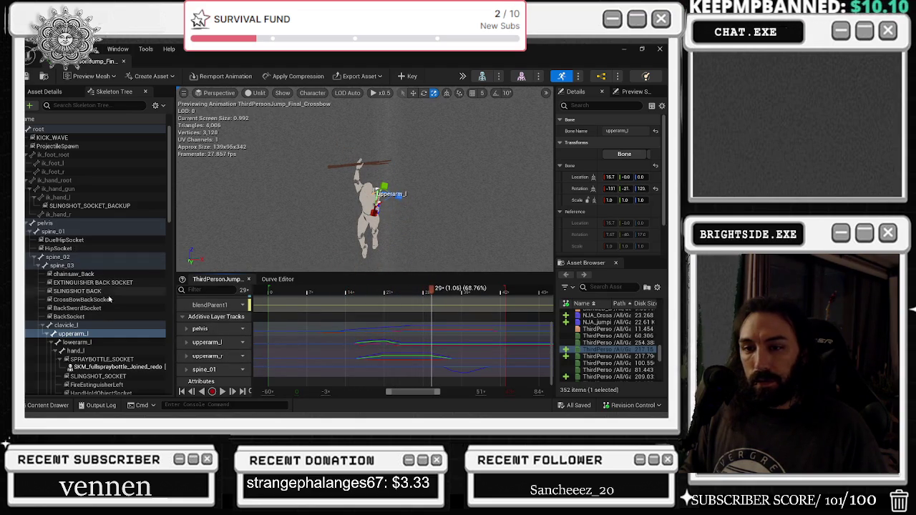
pyautogui.scroll(-5, 115, 322)
pyautogui.scroll(-3, 115, 326)
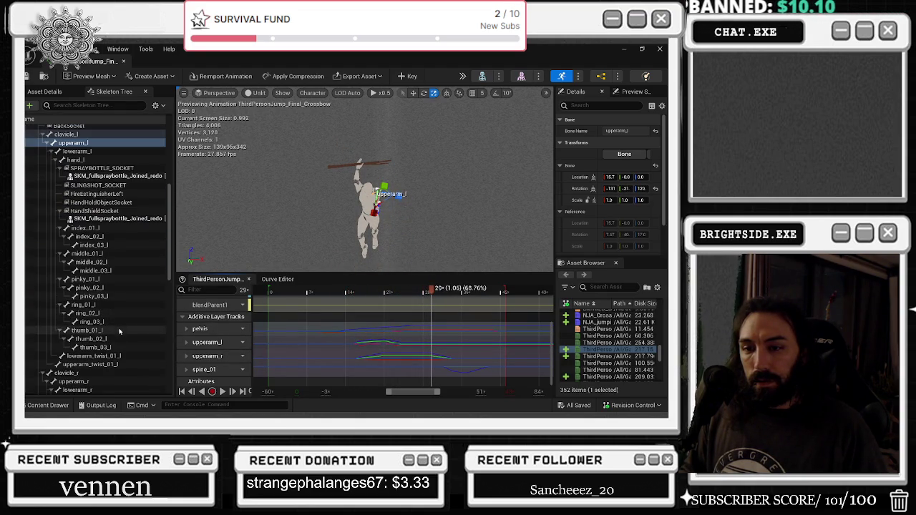
pyautogui.scroll(-2, 109, 376)
pyautogui.click(106, 368)
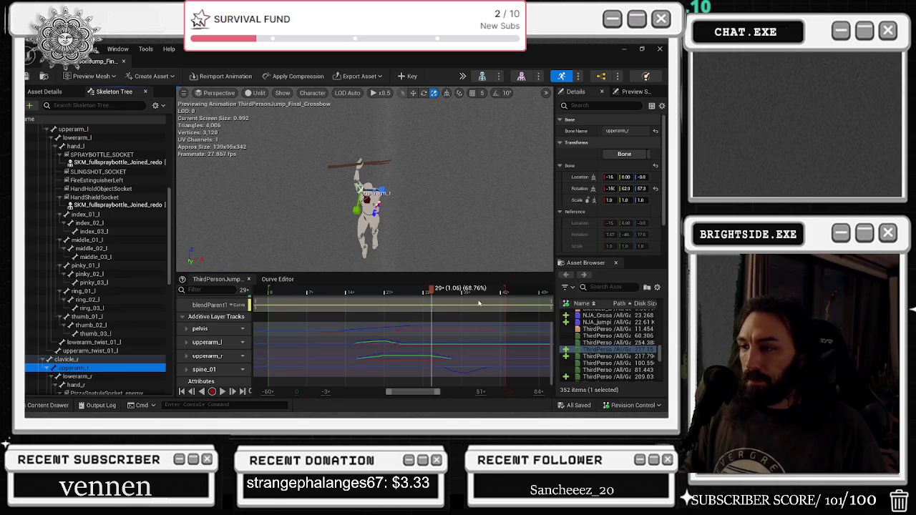
pyautogui.doubleClick(204, 370)
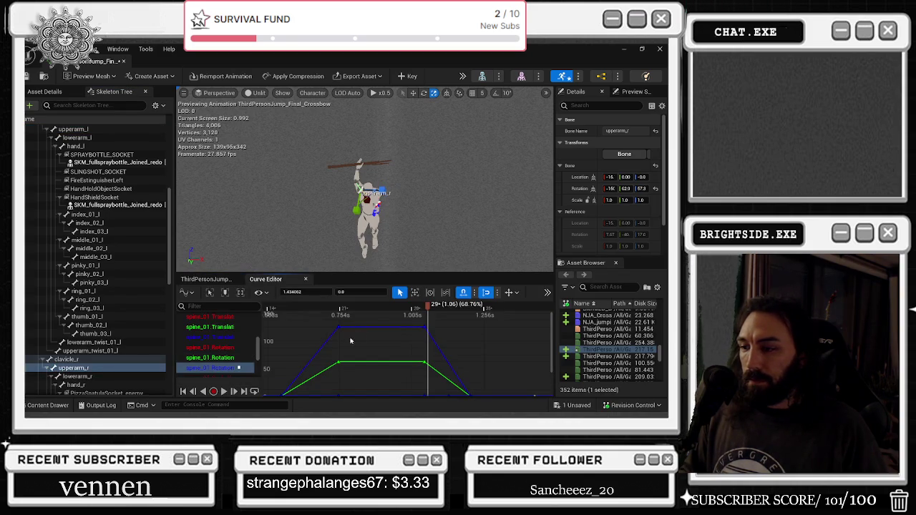
pyautogui.scroll(-3, 247, 350)
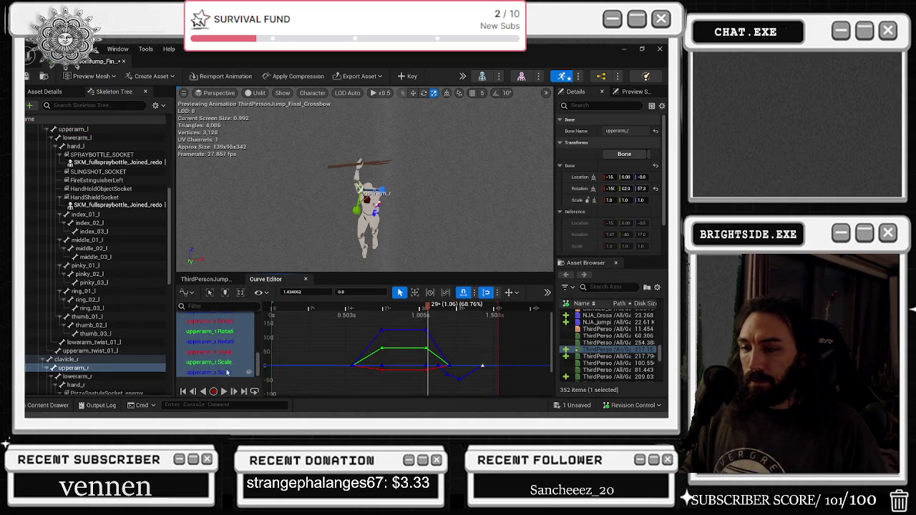
pyautogui.click(208, 344)
pyautogui.scroll(4, 212, 349)
pyautogui.hotkey('ctrl', 'a')
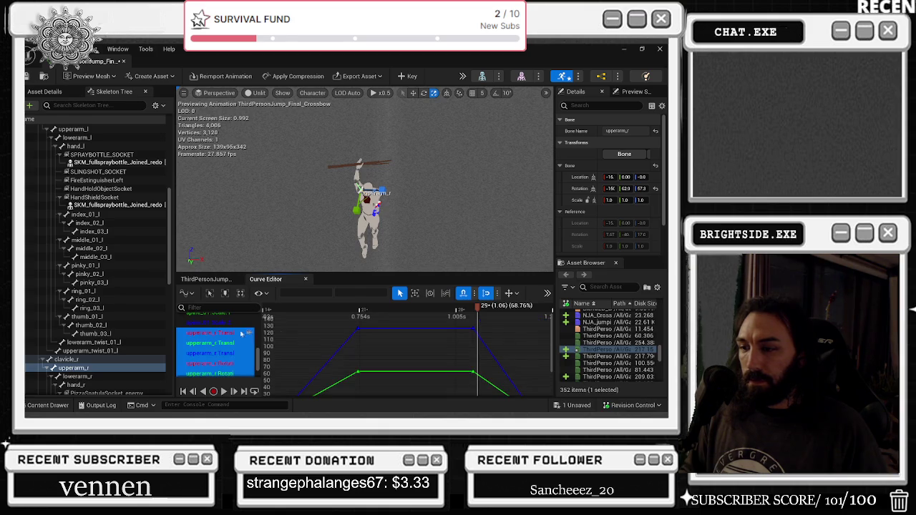
# Move the top-right upperarm_r key earlier to about 0.91s and retype the red key's time.
pyautogui.moveTo(472, 309)
pyautogui.mouseDown()
pyautogui.moveTo(393, 309)
pyautogui.moveTo(467, 306)
pyautogui.mouseUp()
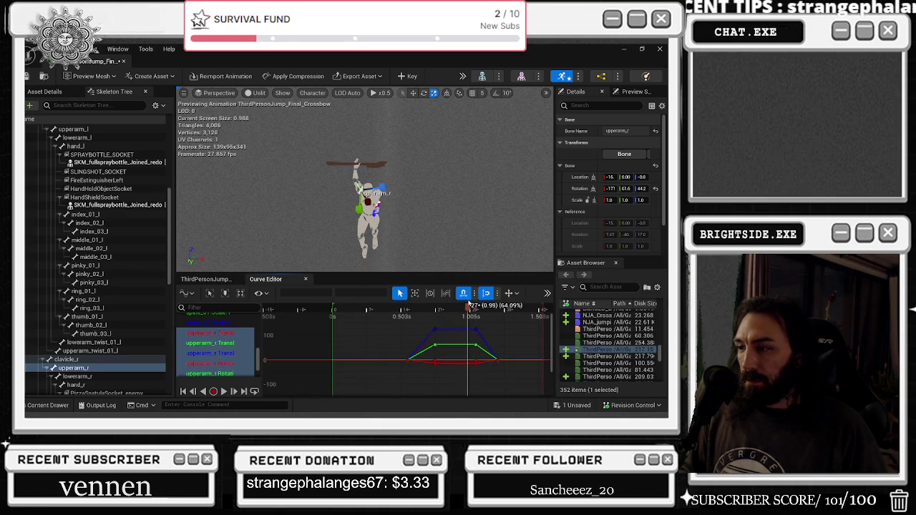
pyautogui.click(473, 327)
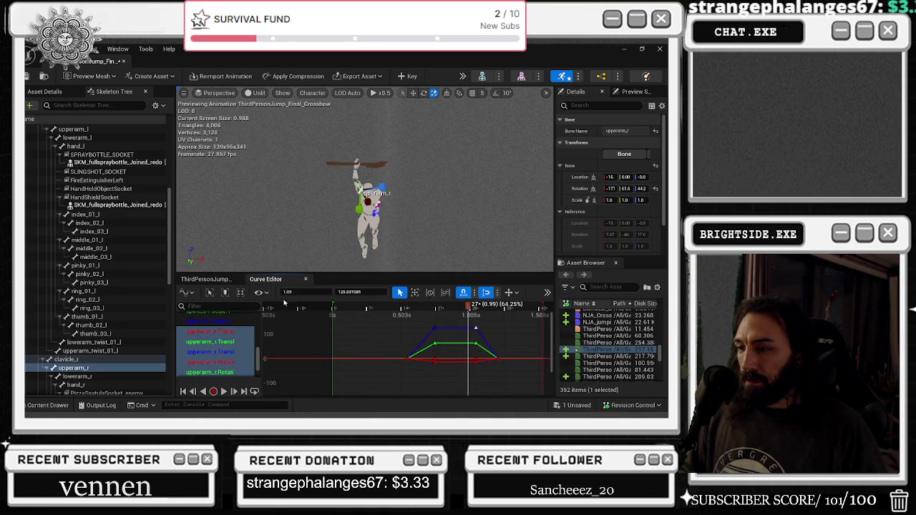
pyautogui.moveTo(475, 327)
pyautogui.mouseDown()
pyautogui.moveTo(456, 327)
pyautogui.moveTo(465, 344)
pyautogui.moveTo(451, 344)
pyautogui.mouseUp()
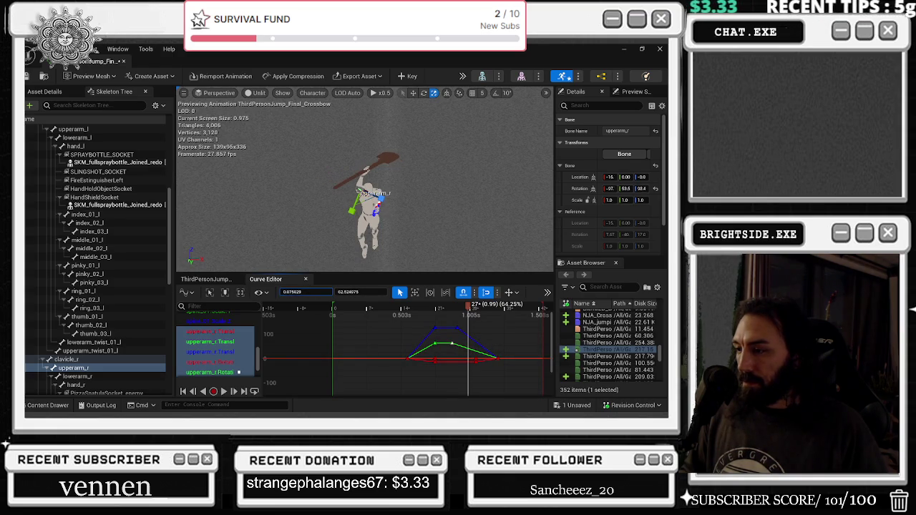
pyautogui.click(473, 357)
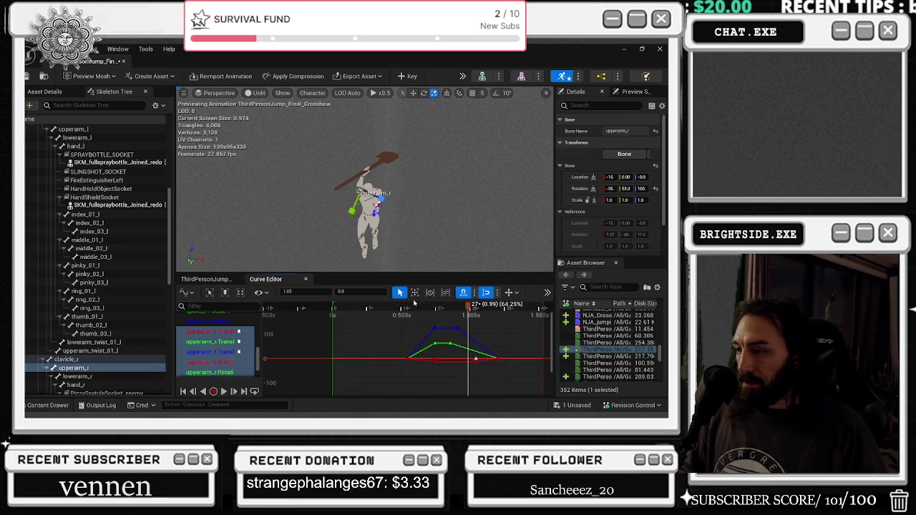
pyautogui.click(300, 292)
pyautogui.moveTo(459, 310); pyautogui.dragTo(444, 308)
pyautogui.click(295, 292)
pyautogui.write('0.82')
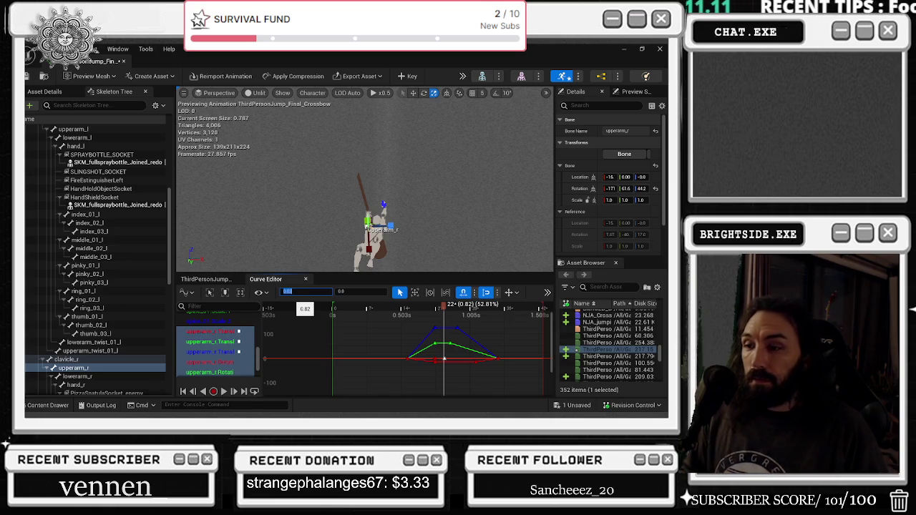
pyautogui.press('Return')
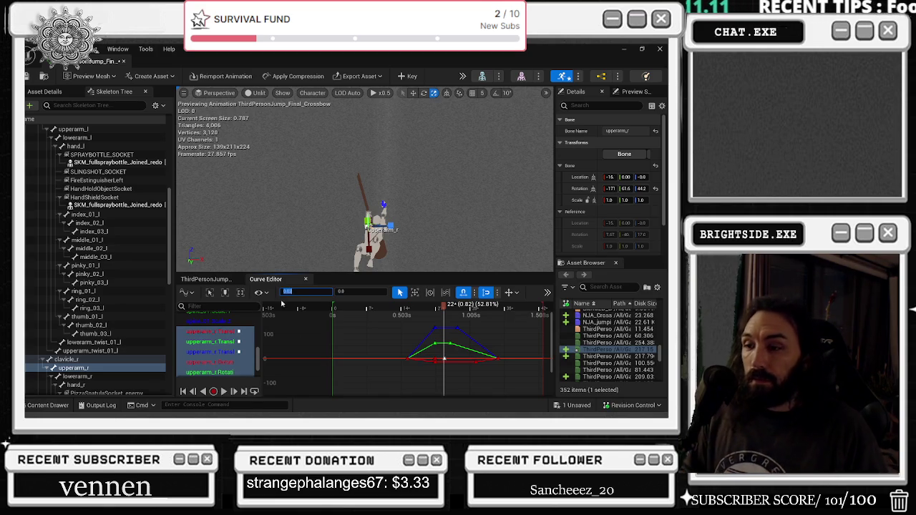
# Save the animation, dock its editor into the main window, and return to the level viewport.
pyautogui.click(27, 76)
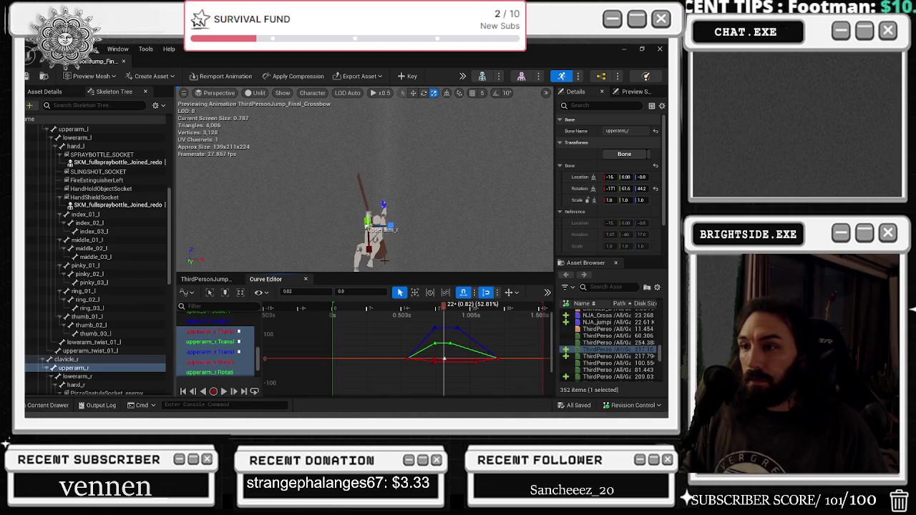
pyautogui.moveTo(96, 60); pyautogui.dragTo(153, 65)
pyautogui.click(89, 61)
pyautogui.click(42, 76)
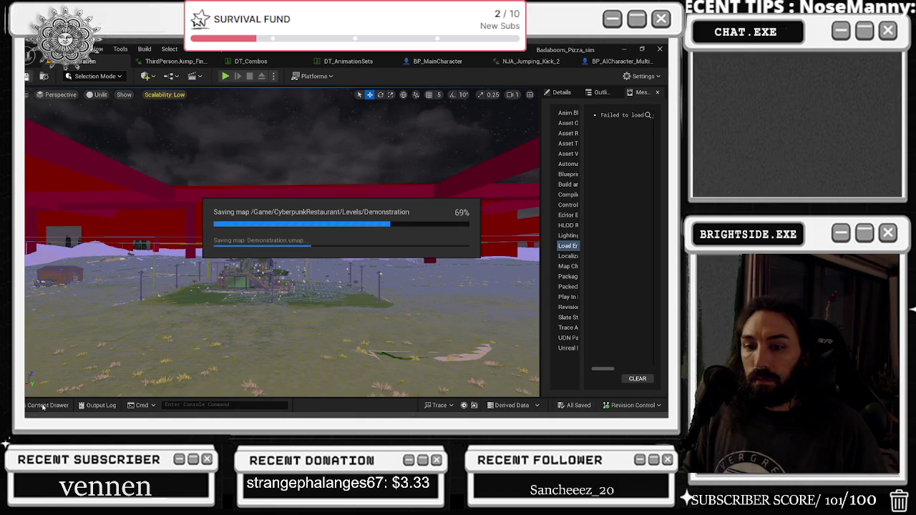
# Load Room_level_YACHT from the Levels folder and open its level blueprint.
pyautogui.hotkey('ctrl', 'space')
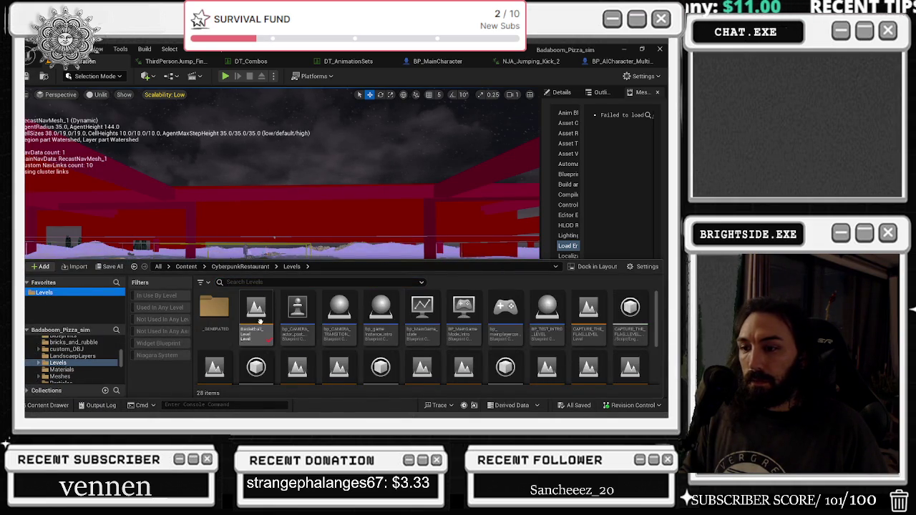
pyautogui.scroll(-3, 258, 344)
pyautogui.doubleClick(263, 362)
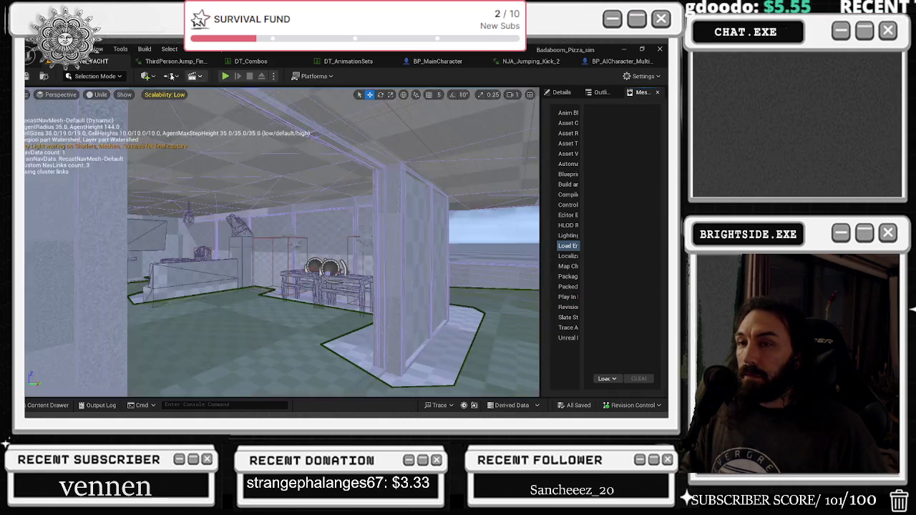
pyautogui.click(172, 77)
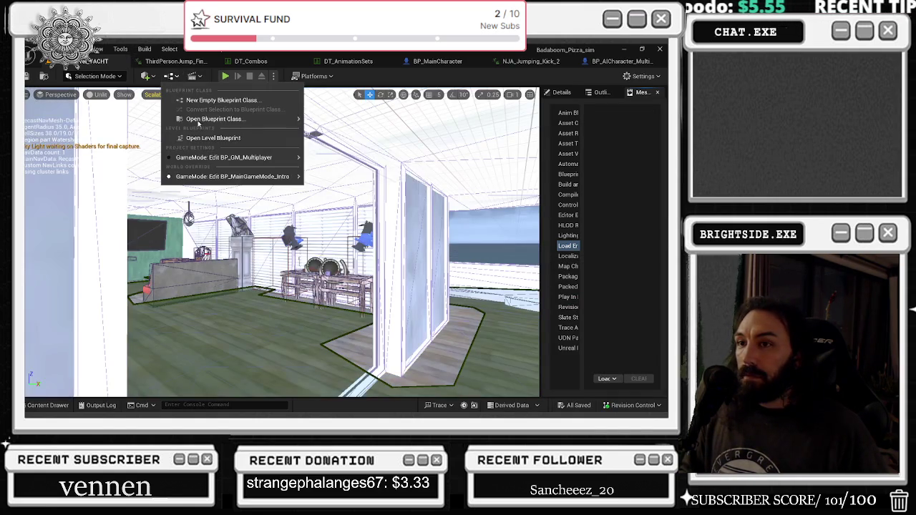
pyautogui.click(207, 137)
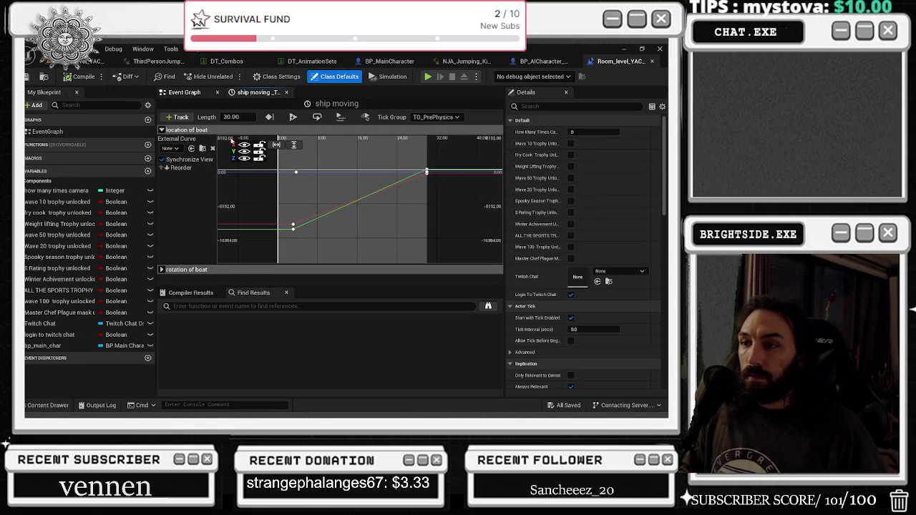
# Rewire Append's B input from Display Name to Raider Username, save, and return to the level viewport.
pyautogui.scroll(3, 305, 189)
pyautogui.moveTo(363, 239); pyautogui.dragTo(373, 241)
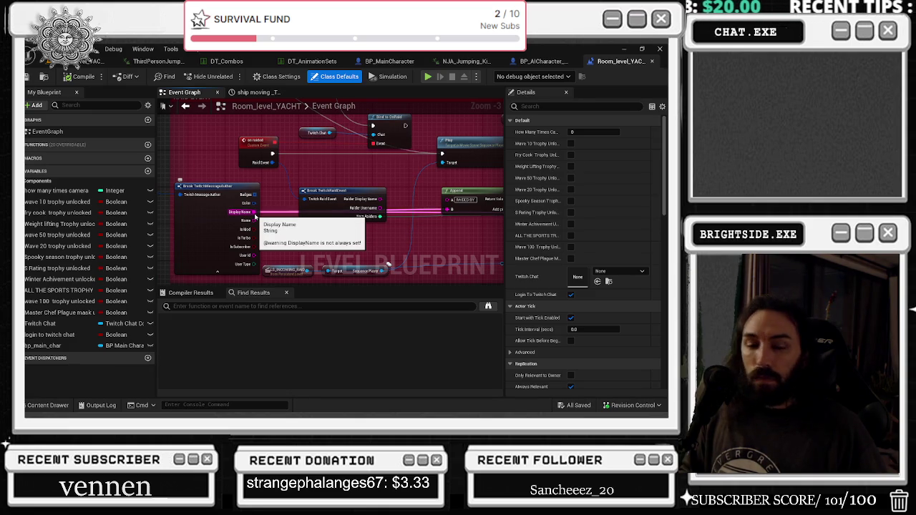
pyautogui.moveTo(254, 215); pyautogui.dragTo(379, 210)
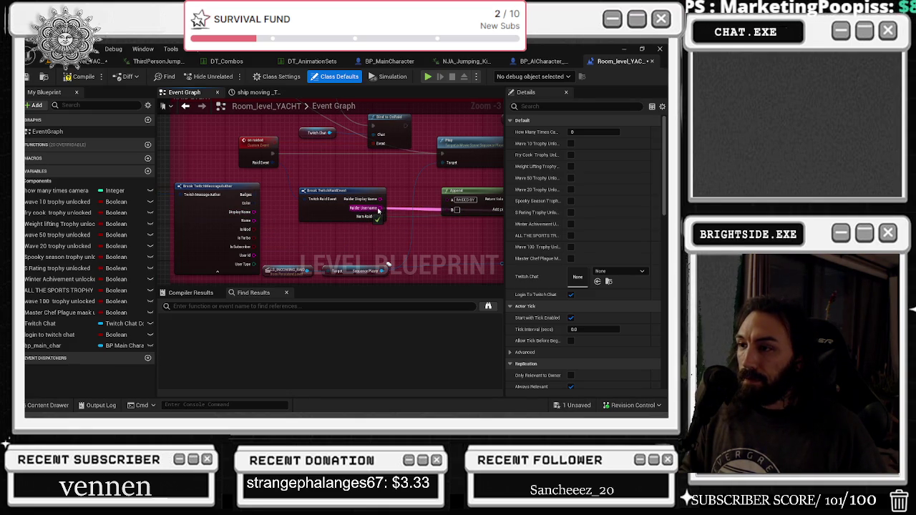
pyautogui.moveTo(378, 209); pyautogui.dragTo(379, 208)
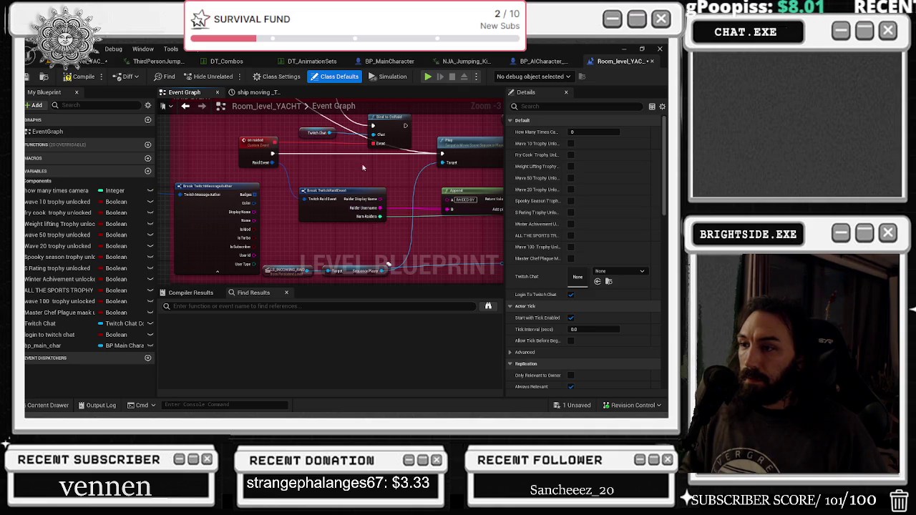
pyautogui.click(28, 78)
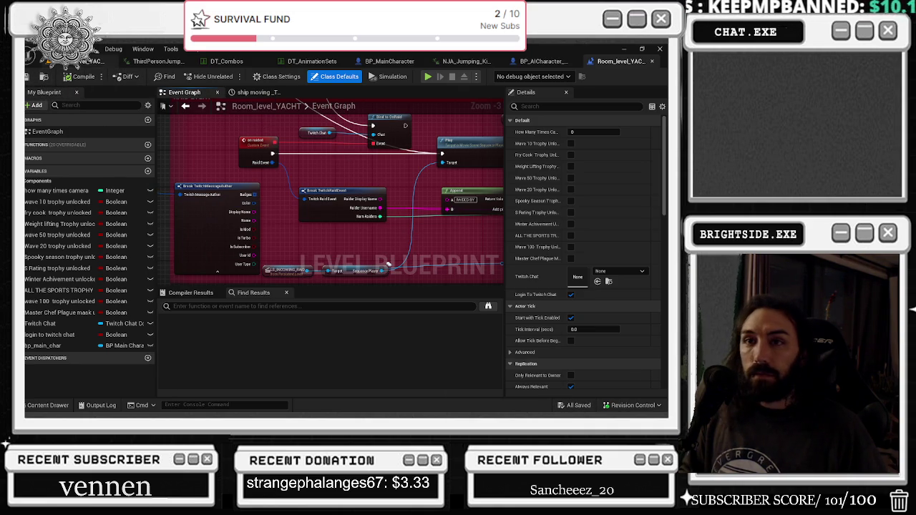
pyautogui.click(90, 62)
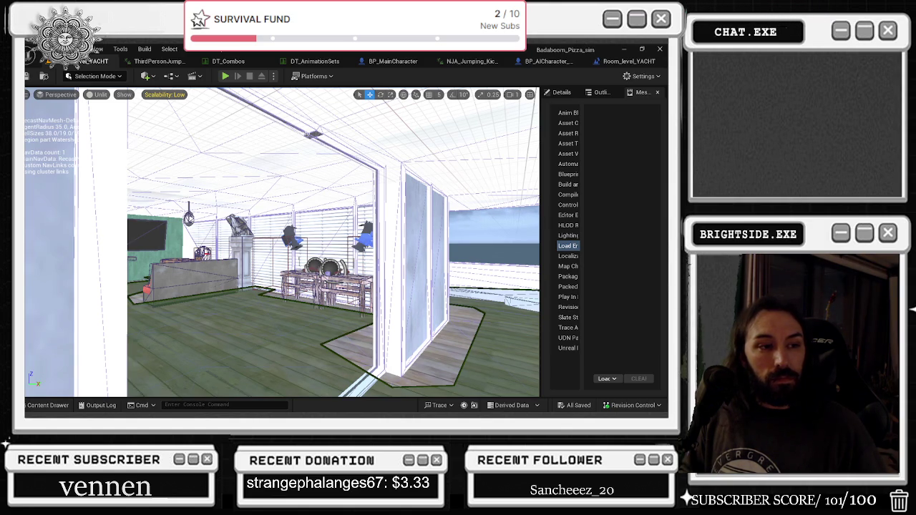
# Start Play-in-Editor on the yacht level and walk the character toward the lounge.
pyautogui.hotkey('alt', 'Tab')
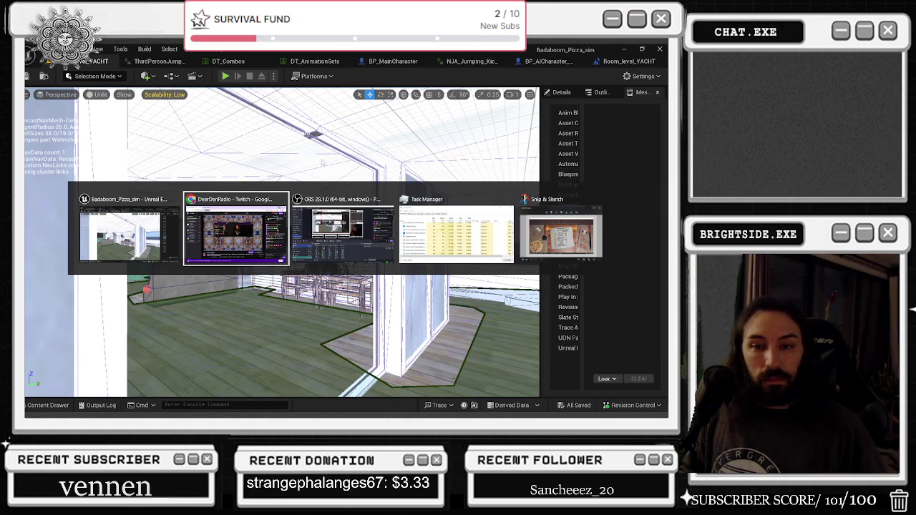
pyautogui.press('Tab')
pyautogui.press('Tab')
pyautogui.press('Tab')
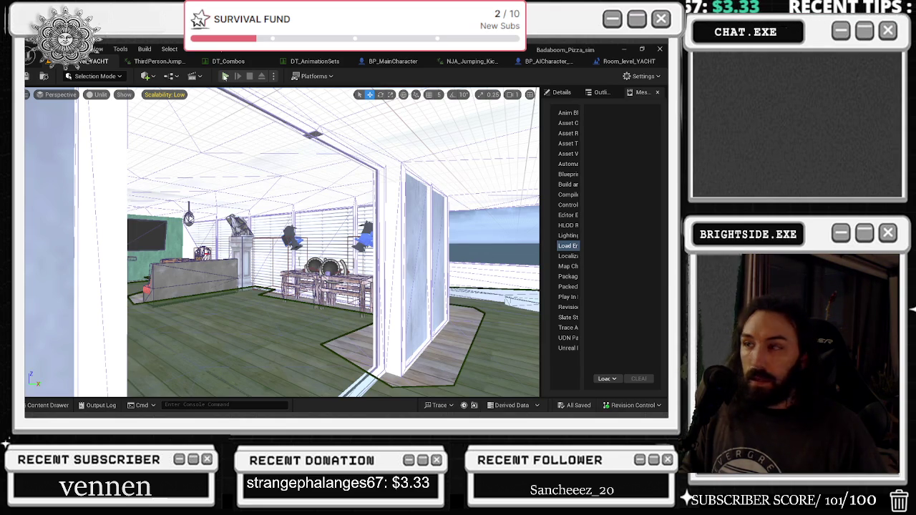
pyautogui.click(226, 75)
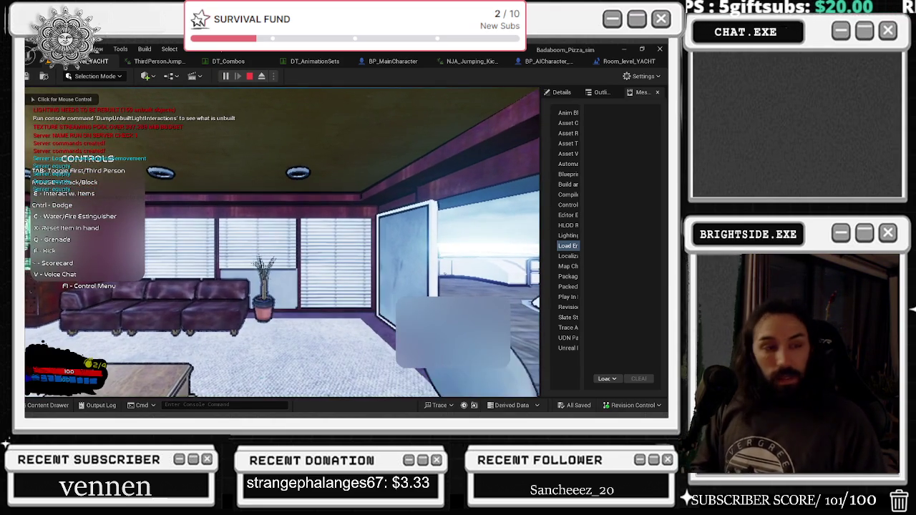
pyautogui.click(220, 179)
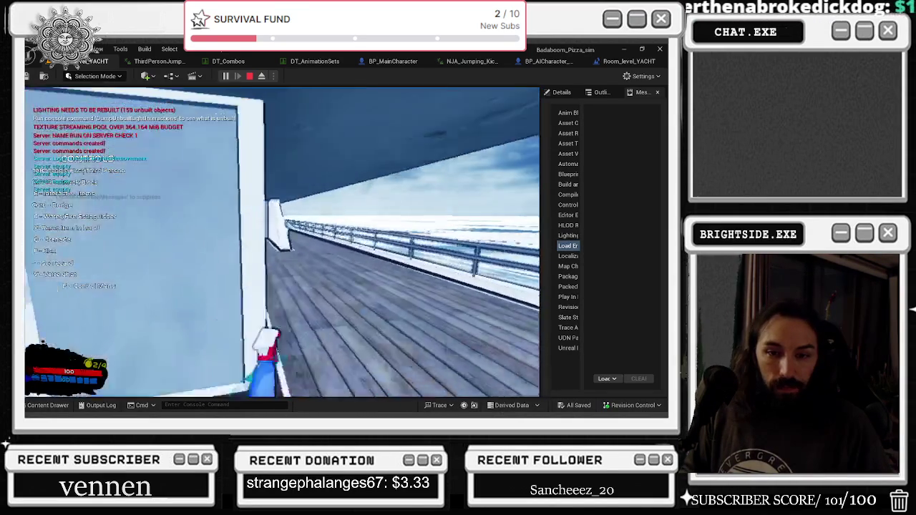
pyautogui.press('w')
pyautogui.hotkey('shift', 'F1')
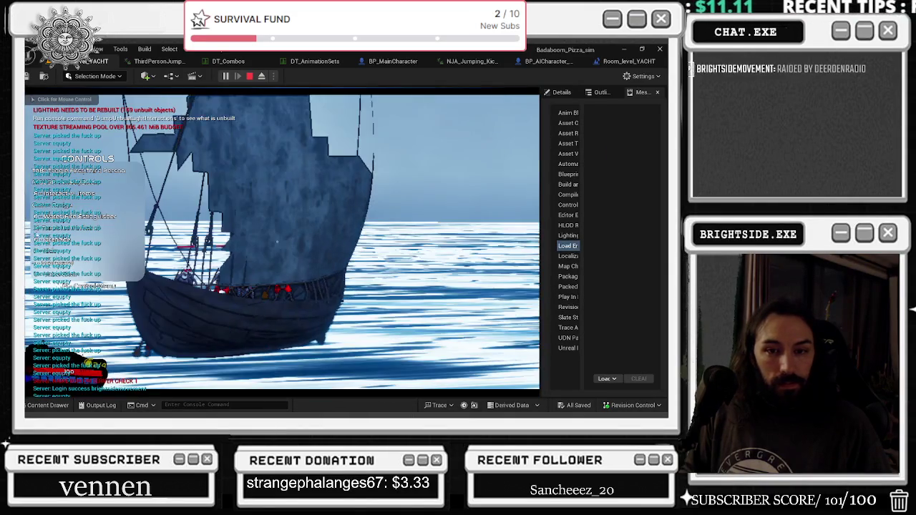
pyautogui.click(276, 242)
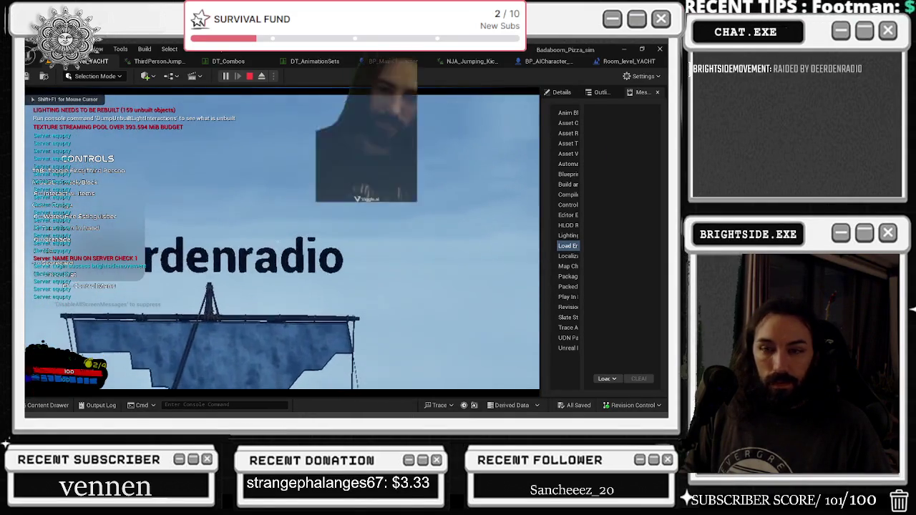
pyautogui.hotkey('alt', 'Tab')
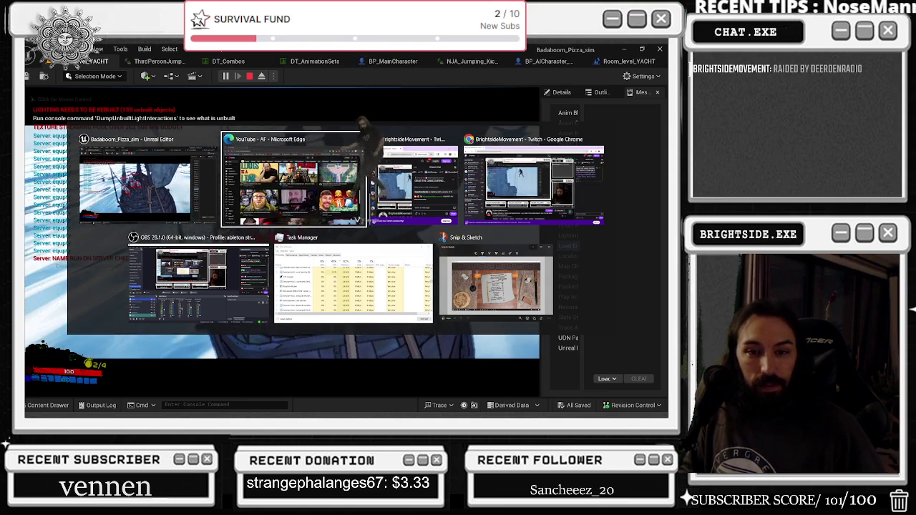
pyautogui.press('Escape')
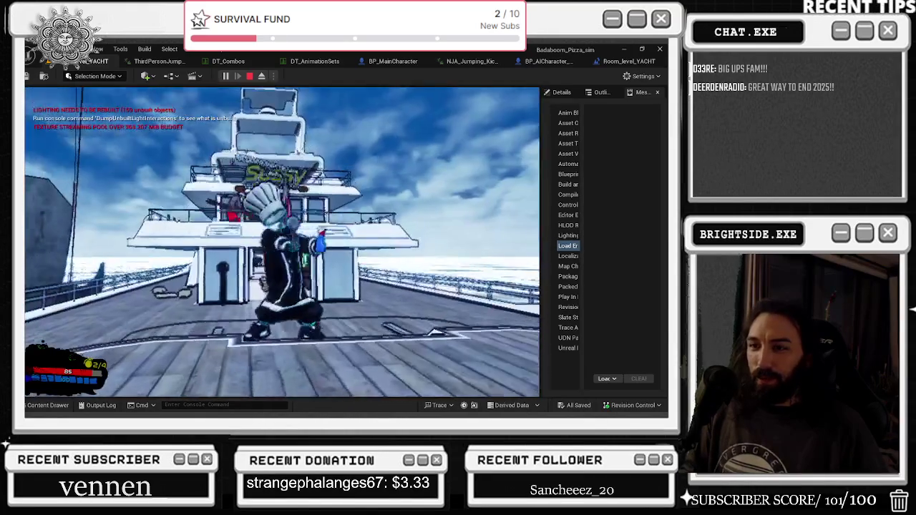
# Walk the chef across the deck into the red-curtained room, then stop the play session.
pyautogui.hotkey('alt', 'Tab')
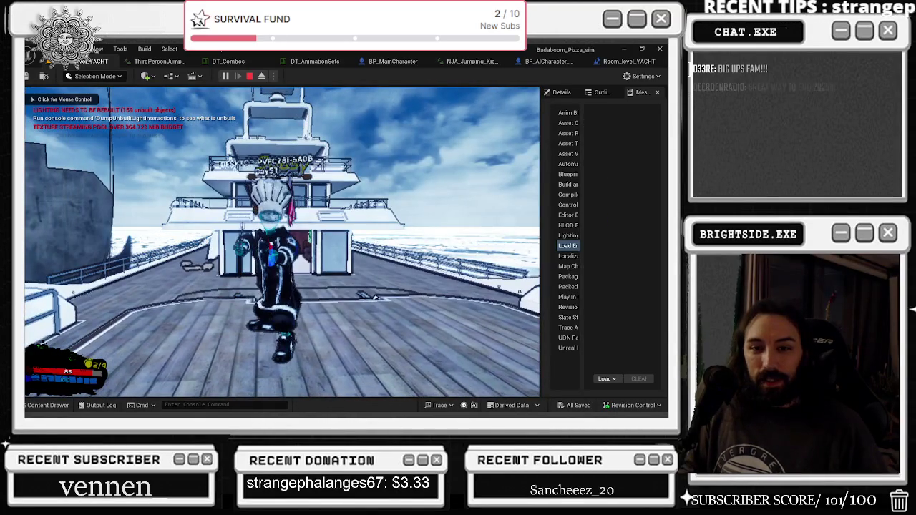
pyautogui.click(282, 241)
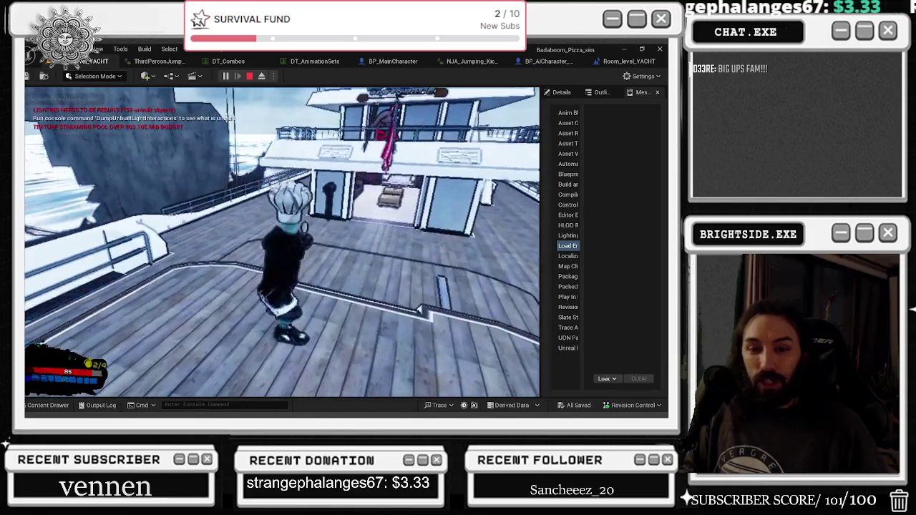
pyautogui.hotkey('shift', 'F1')
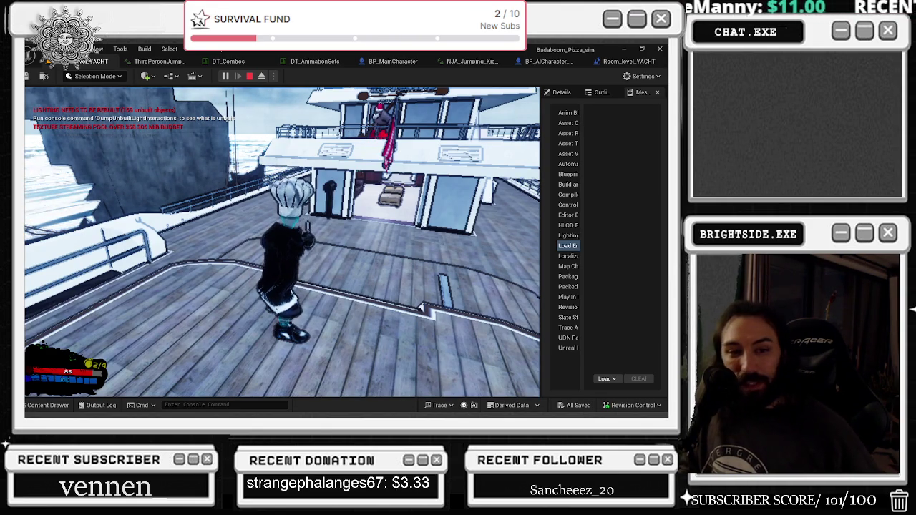
pyautogui.click(298, 240)
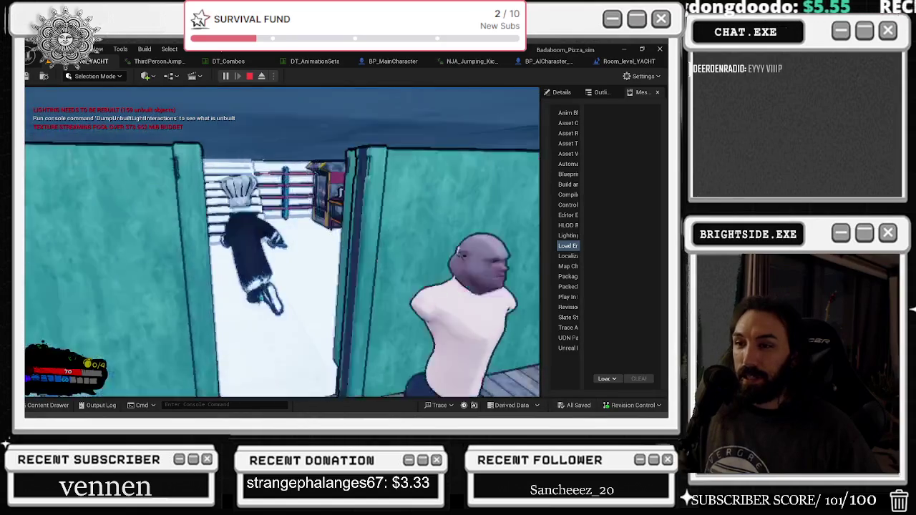
pyautogui.press('w')
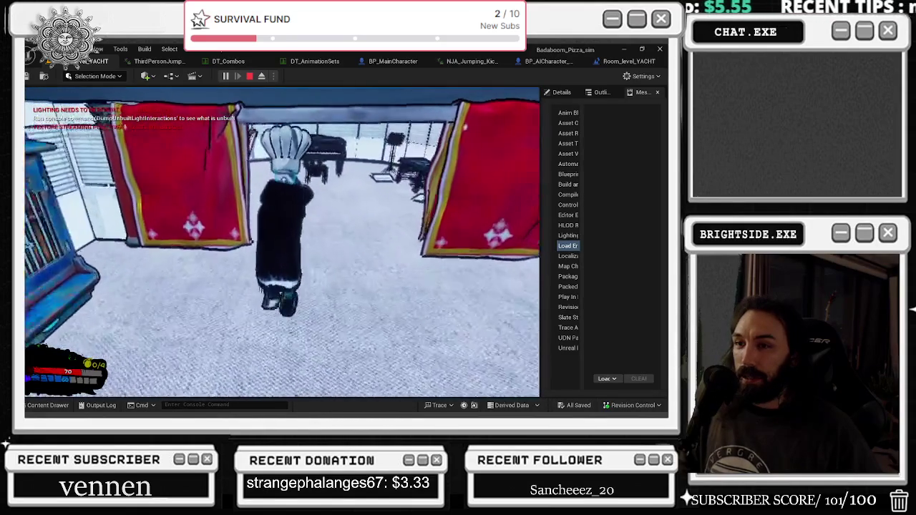
pyautogui.press('Escape')
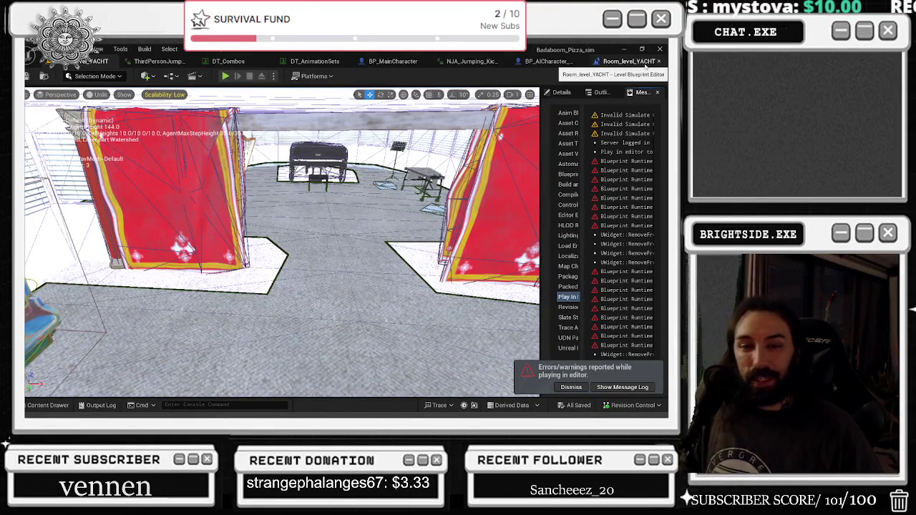
# Switch through the editor tabs to the ThirdPersonJump_Final_Crossbow animation editor.
pyautogui.click(622, 61)
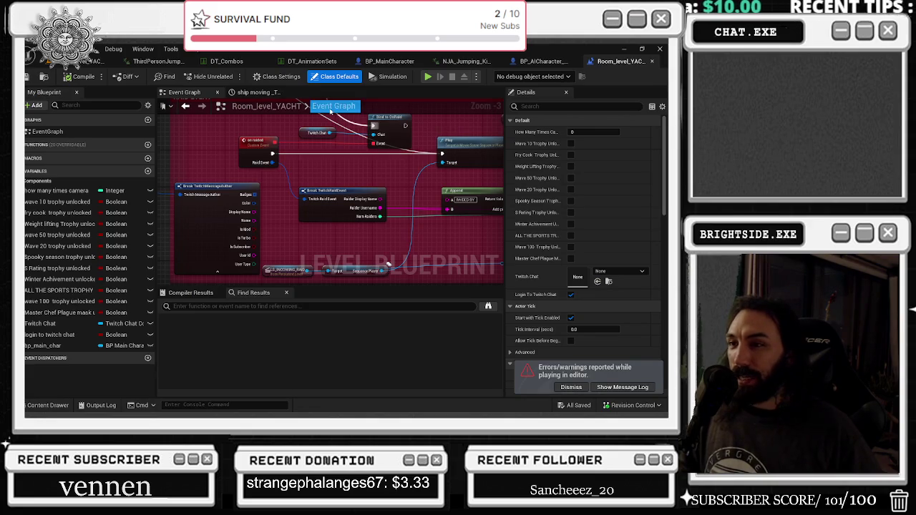
pyautogui.click(85, 62)
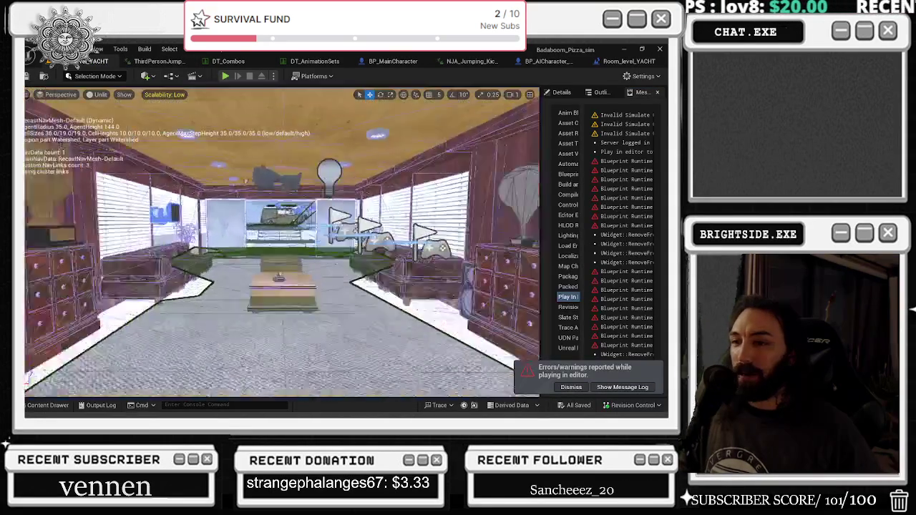
pyautogui.click(146, 62)
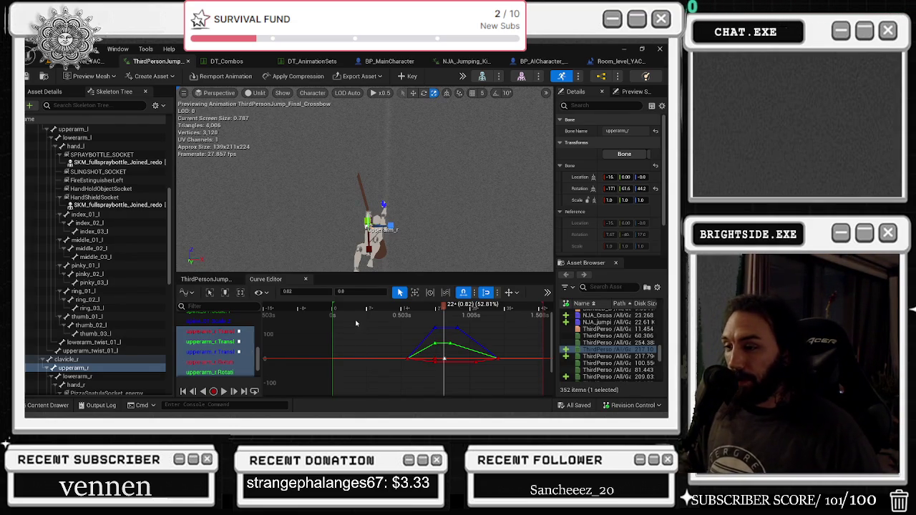
# Play back the crossbow jump animation in the preview to review the upperarm_r curves.
pyautogui.press('space')
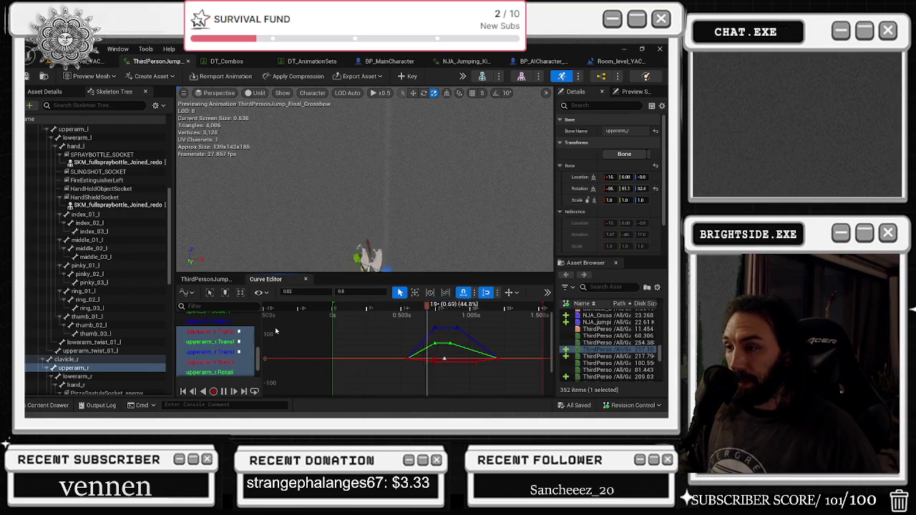
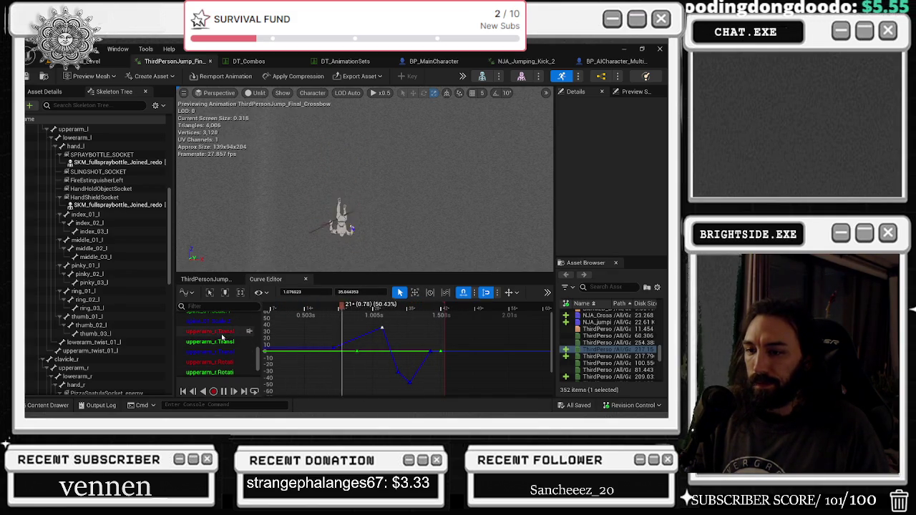
# Load the upperarm_r translation and rotation curves into the graph and check the pose near frame 20.
pyautogui.scroll(-2, 222, 340)
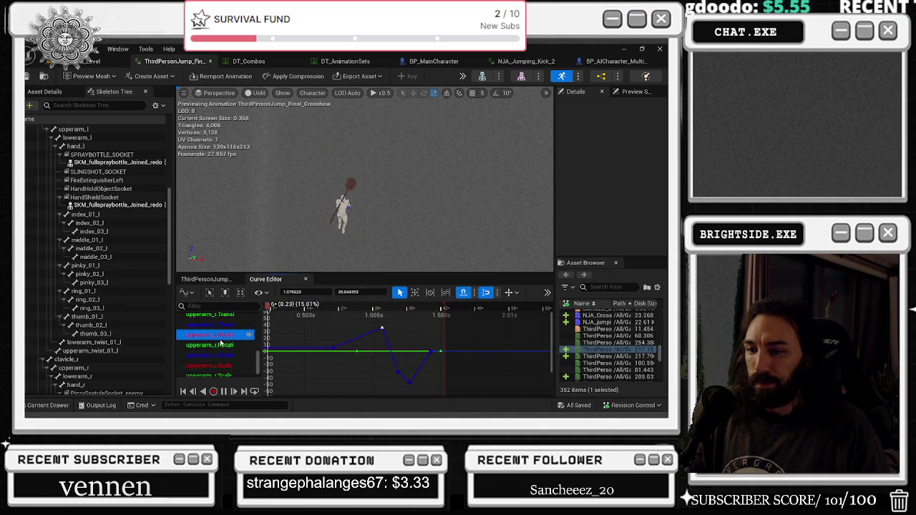
pyautogui.click(222, 343)
pyautogui.scroll(2, 226, 347)
pyautogui.click(215, 333)
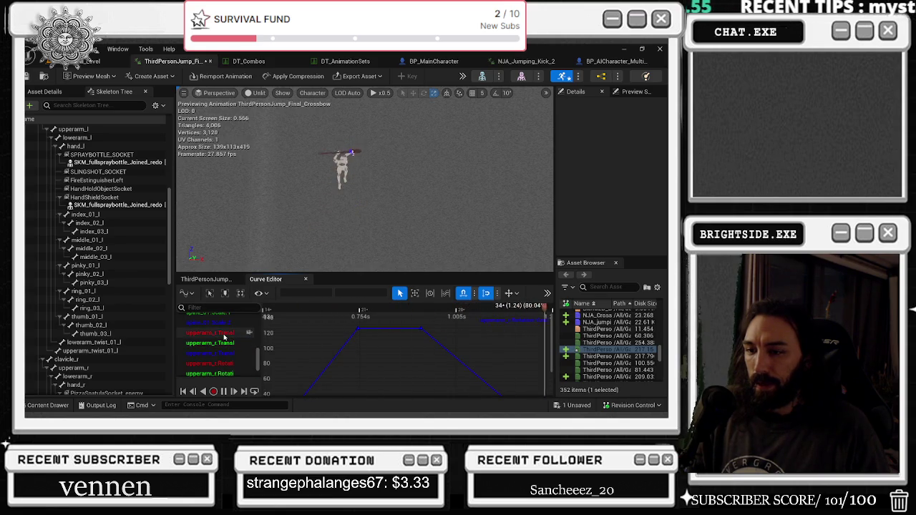
pyautogui.keyDown('shift'); pyautogui.click(215, 374); pyautogui.keyUp('shift')
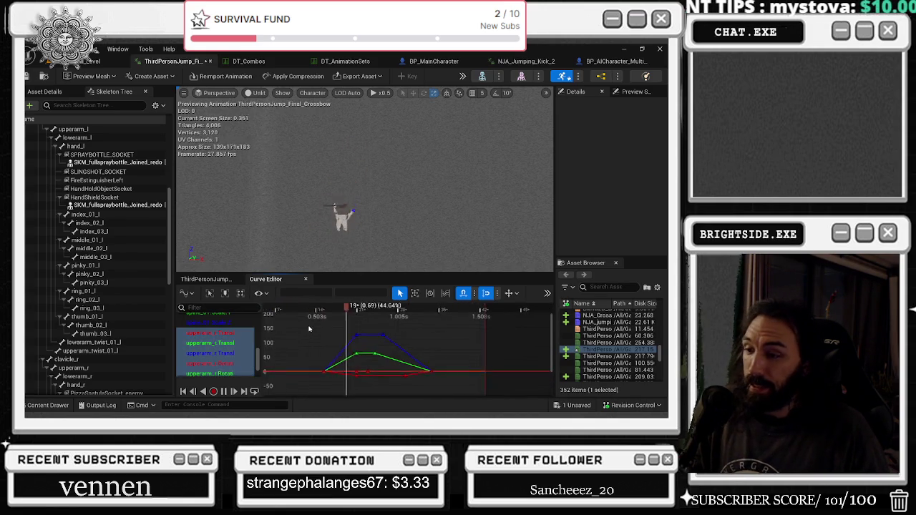
pyautogui.click(354, 309)
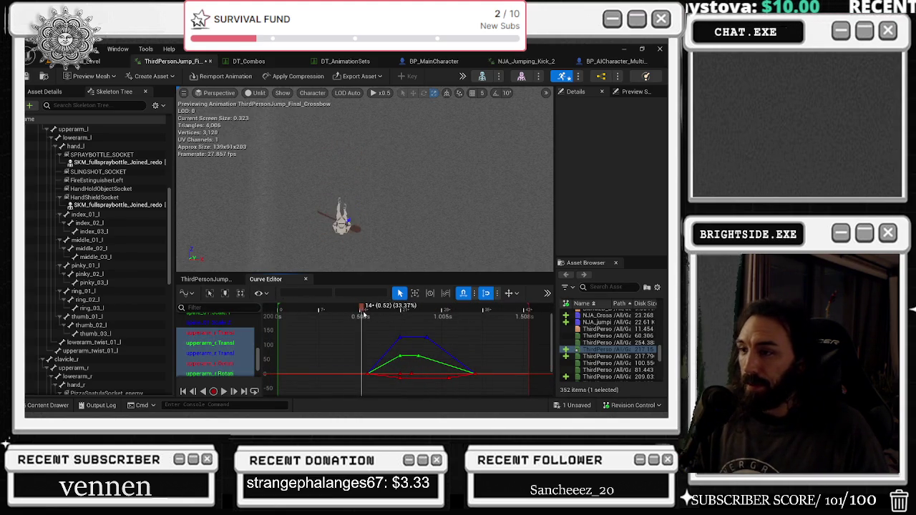
pyautogui.moveTo(389, 314); pyautogui.dragTo(399, 315)
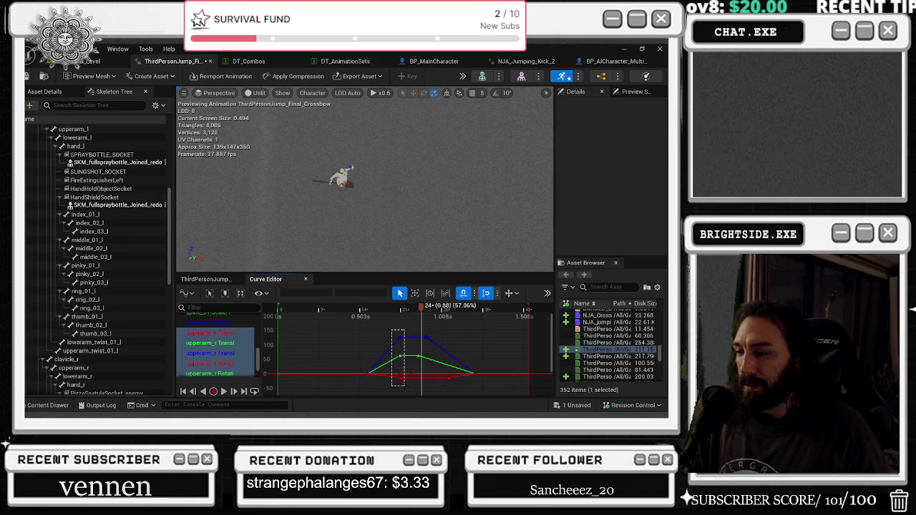
# Delete the first keys of the upperarm_r curves, then play and scrub to review the arm pose.
pyautogui.moveTo(405, 386); pyautogui.dragTo(405, 386)
pyautogui.click(365, 307)
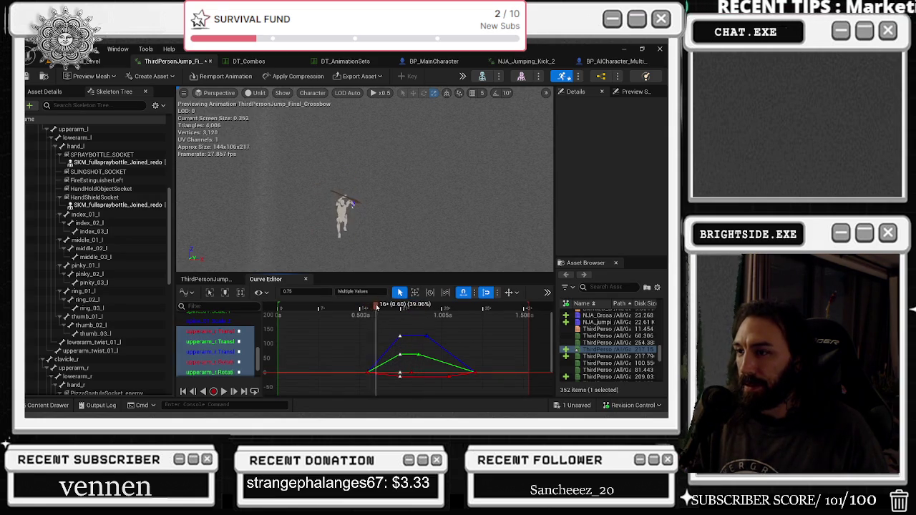
pyautogui.moveTo(356, 307); pyautogui.dragTo(361, 307)
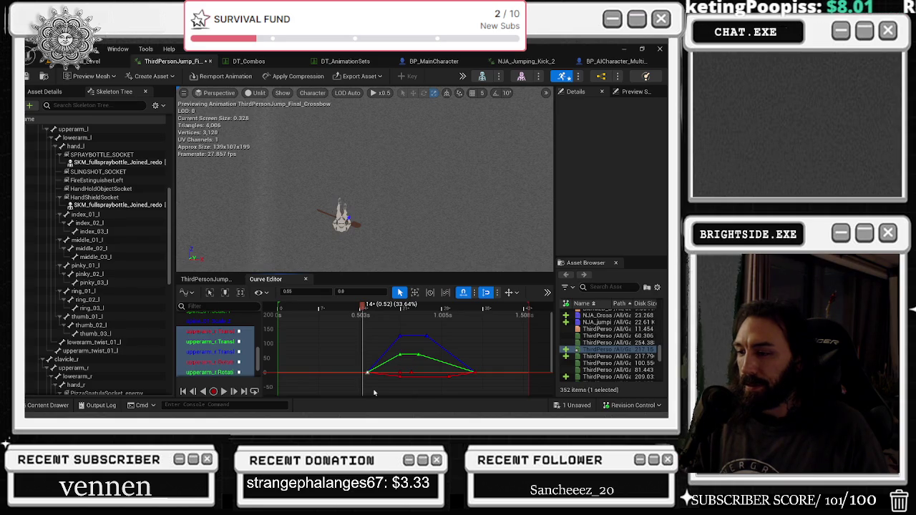
pyautogui.press('Delete')
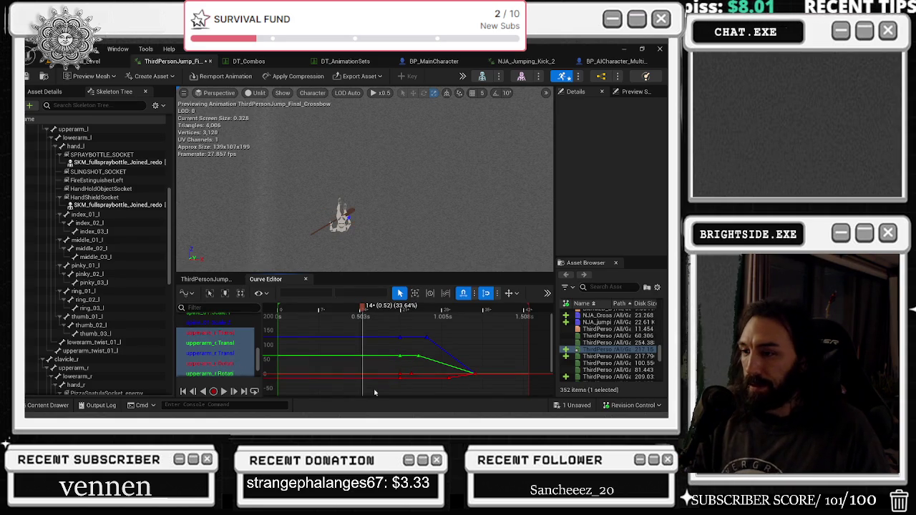
pyautogui.press('space')
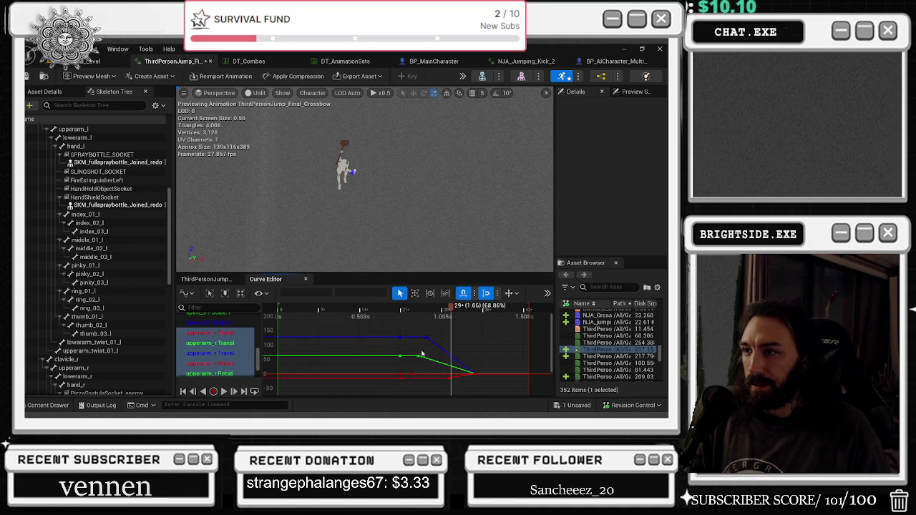
pyautogui.moveTo(426, 313); pyautogui.dragTo(438, 310)
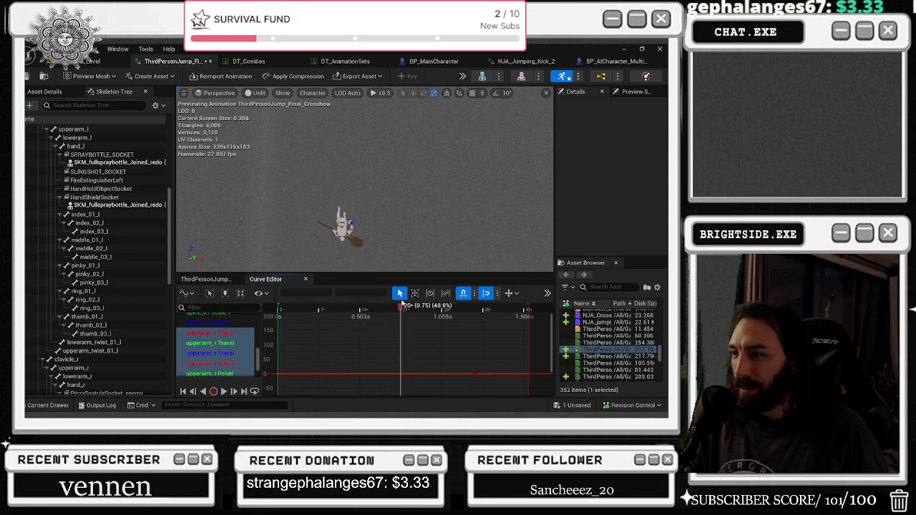
pyautogui.moveTo(439, 309)
pyautogui.mouseDown()
pyautogui.moveTo(488, 315)
pyautogui.moveTo(466, 313)
pyautogui.mouseUp()
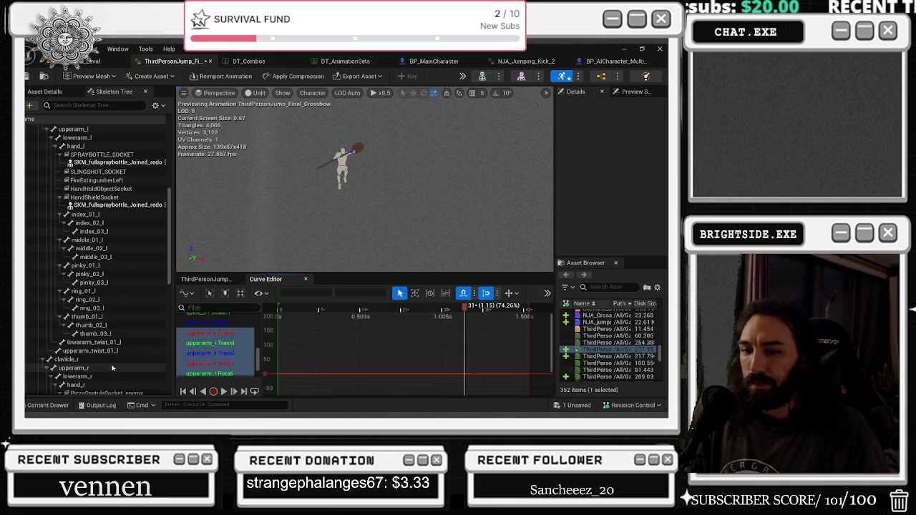
# Focus on the upperarm_r bone, undo the key deletion, and replay the animation.
pyautogui.click(71, 368)
pyautogui.press('f')
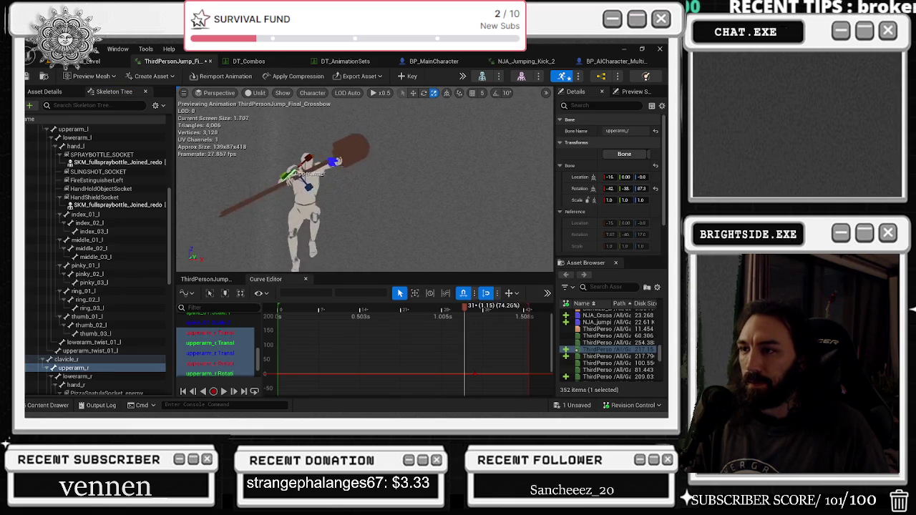
pyautogui.moveTo(460, 309)
pyautogui.mouseDown()
pyautogui.moveTo(429, 309)
pyautogui.moveTo(484, 309)
pyautogui.mouseUp()
pyautogui.hotkey('ctrl', 'z')
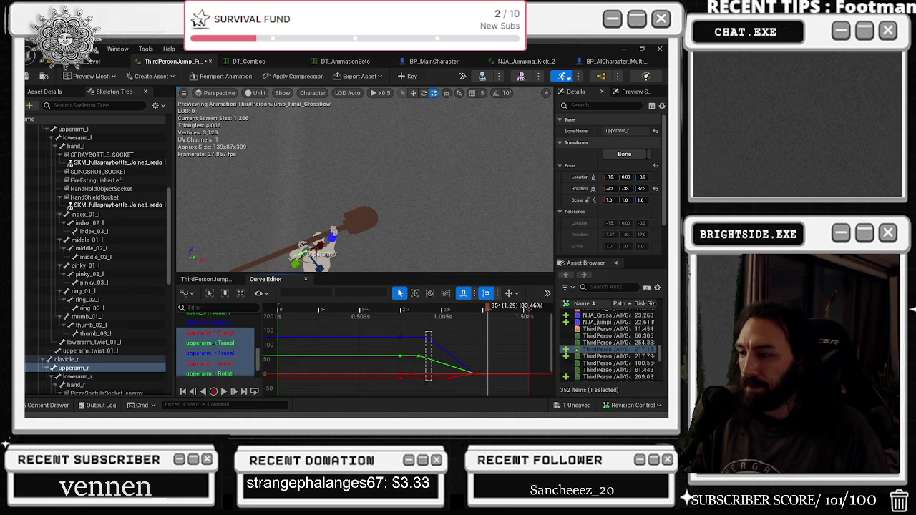
pyautogui.moveTo(432, 383); pyautogui.dragTo(431, 383)
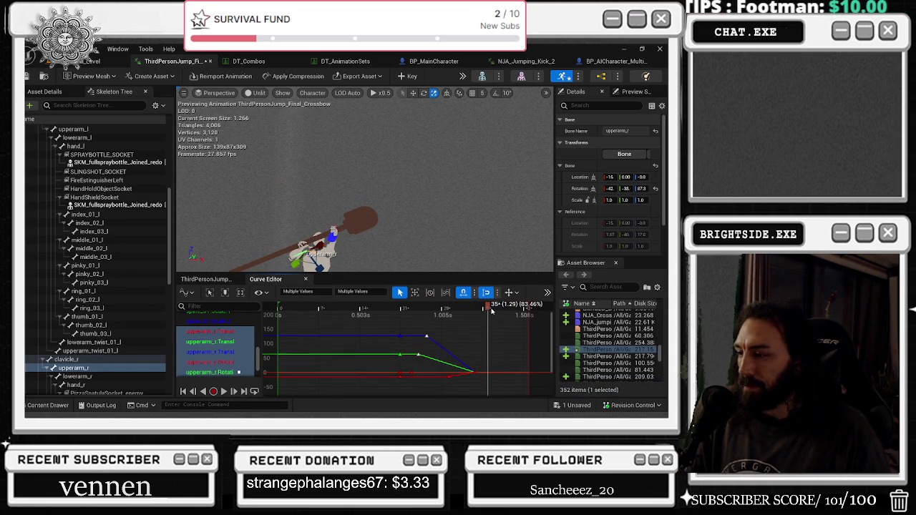
pyautogui.scroll(3, 490, 308)
pyautogui.press('space')
# Move one upperarm_r key earlier, snapping it to the playhead at frame 22, and preview the result.
pyautogui.scroll(-2, 368, 327)
pyautogui.scroll(-3, 368, 327)
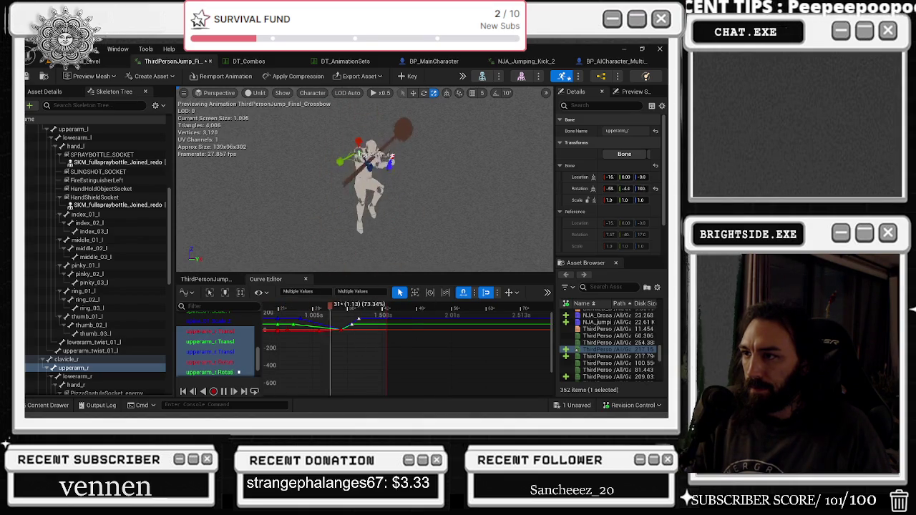
pyautogui.scroll(-3, 333, 344)
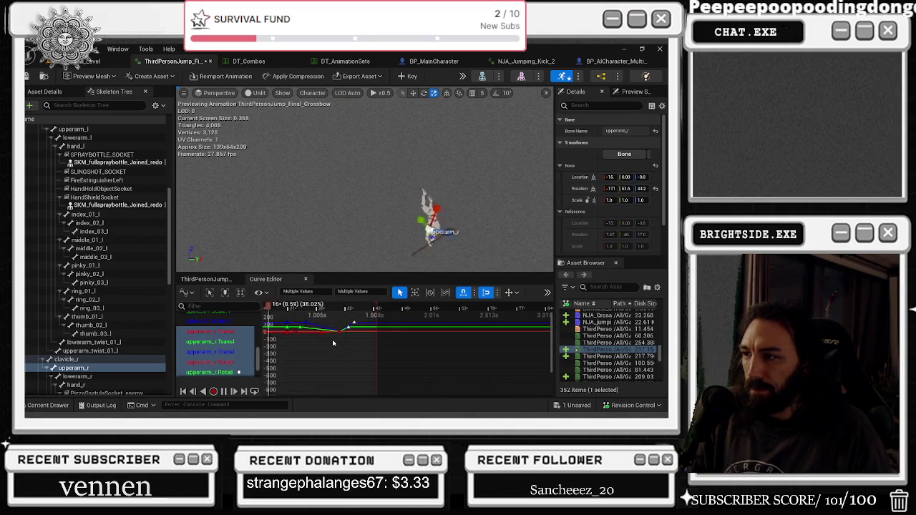
pyautogui.scroll(-2, 318, 350)
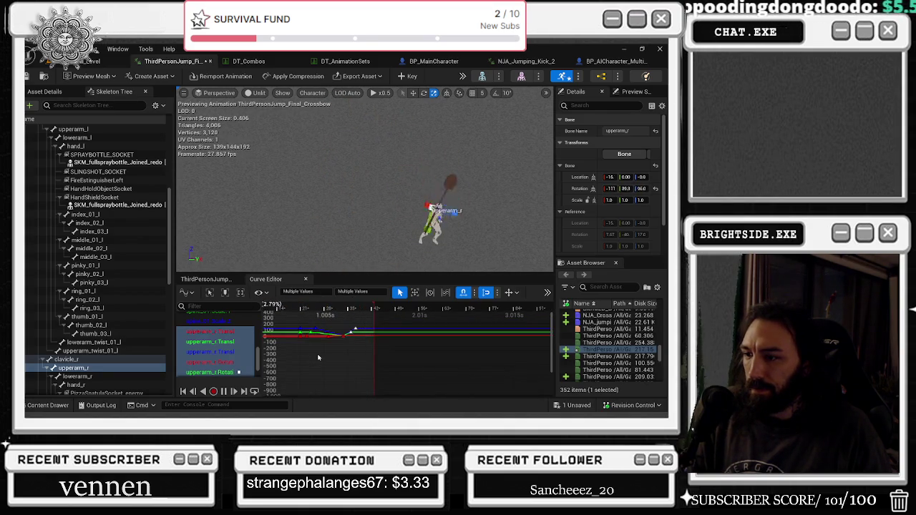
pyautogui.scroll(-1, 322, 350)
pyautogui.click(341, 336)
pyautogui.moveTo(289, 363); pyautogui.dragTo(364, 359)
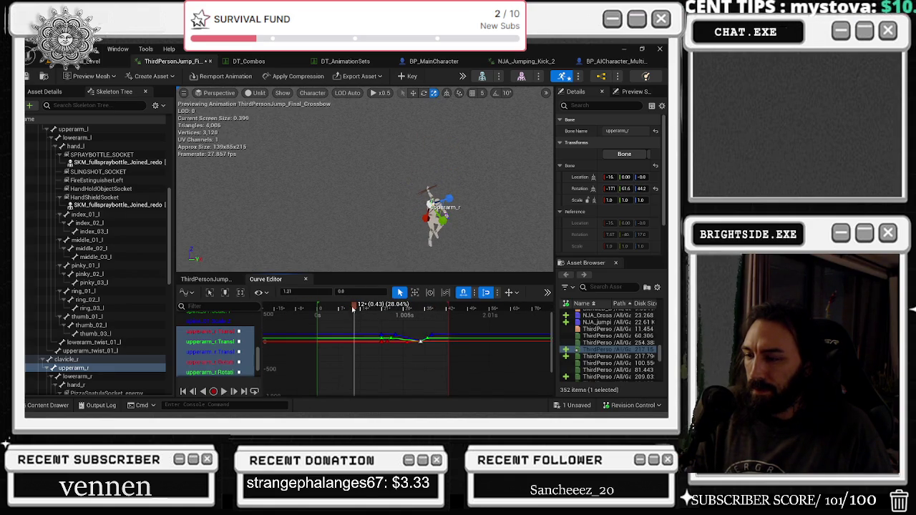
pyautogui.moveTo(353, 309); pyautogui.dragTo(367, 318)
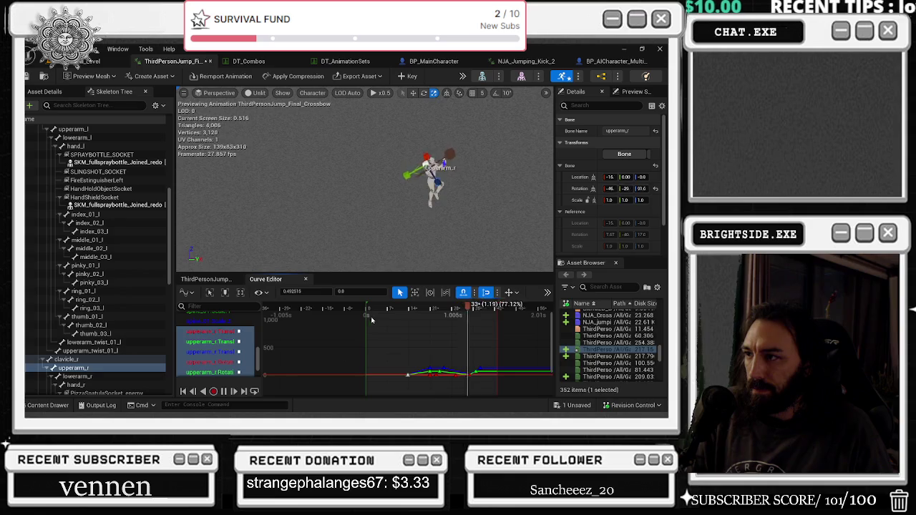
pyautogui.moveTo(368, 306)
pyautogui.mouseDown()
pyautogui.moveTo(451, 306)
pyautogui.moveTo(401, 305)
pyautogui.moveTo(414, 305)
pyautogui.mouseUp()
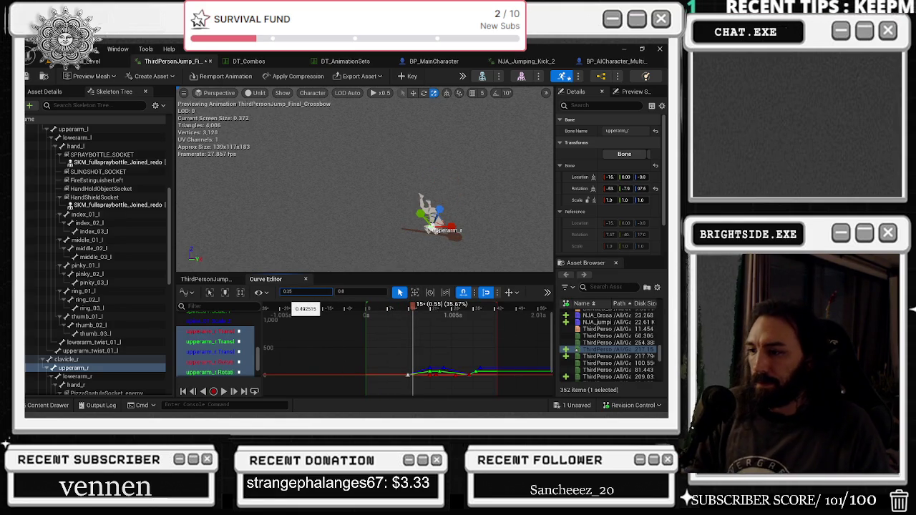
pyautogui.moveTo(408, 375); pyautogui.dragTo(386, 374)
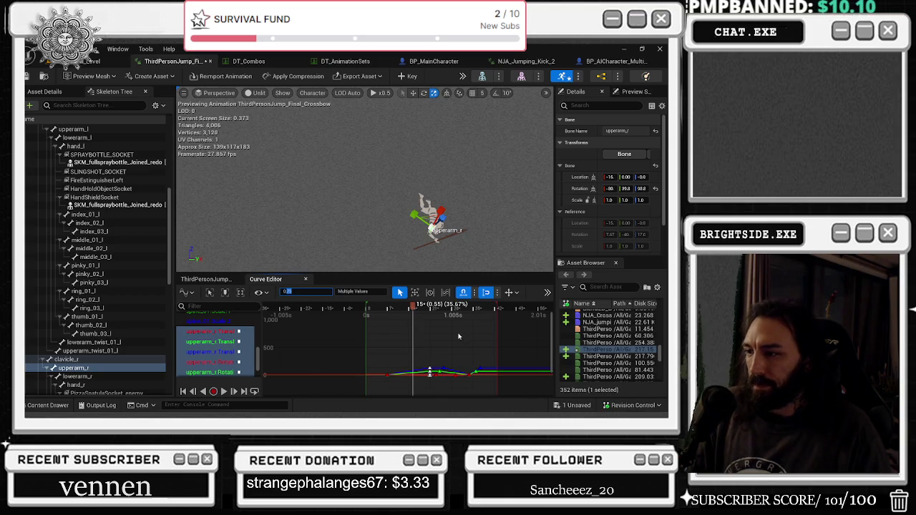
pyautogui.hotkey('ctrl', 'z')
pyautogui.press('space')
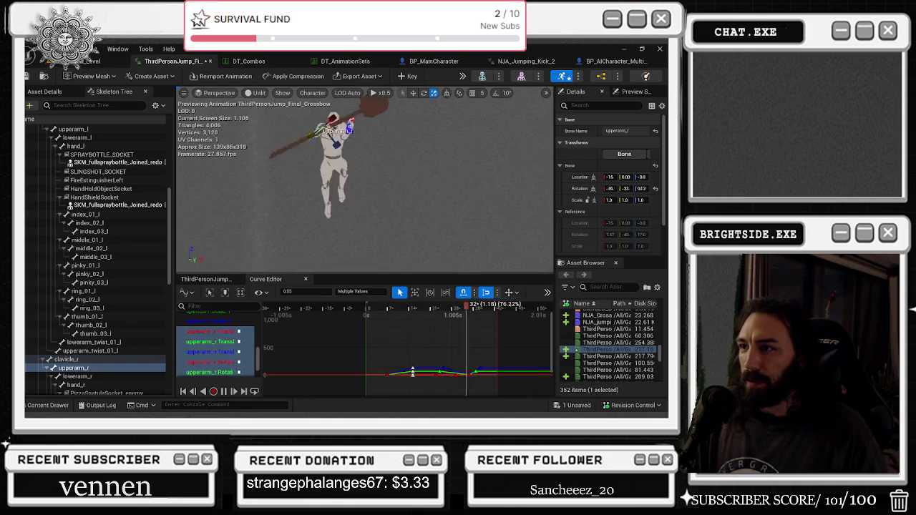
pyautogui.click(96, 181)
pyautogui.press('Escape')
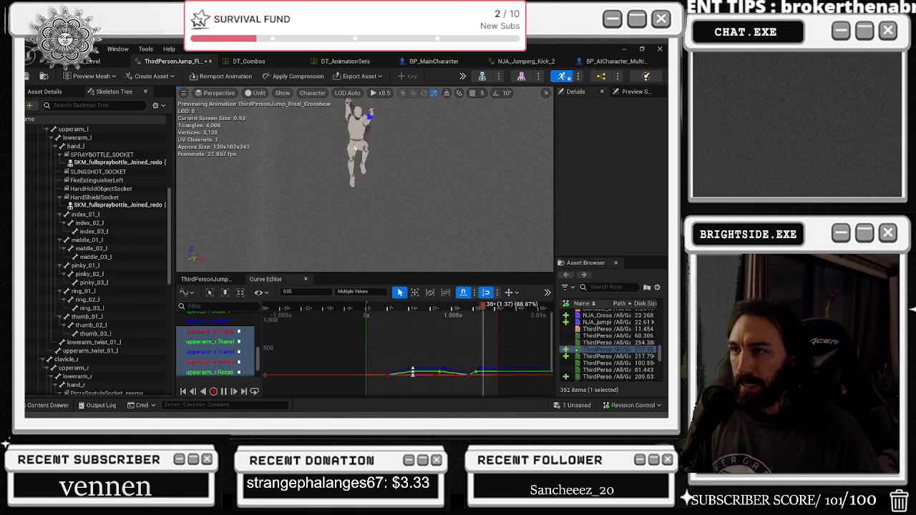
# Save the edited crossbow jump animation from the unsaved-assets list.
pyautogui.scroll(5, 215, 344)
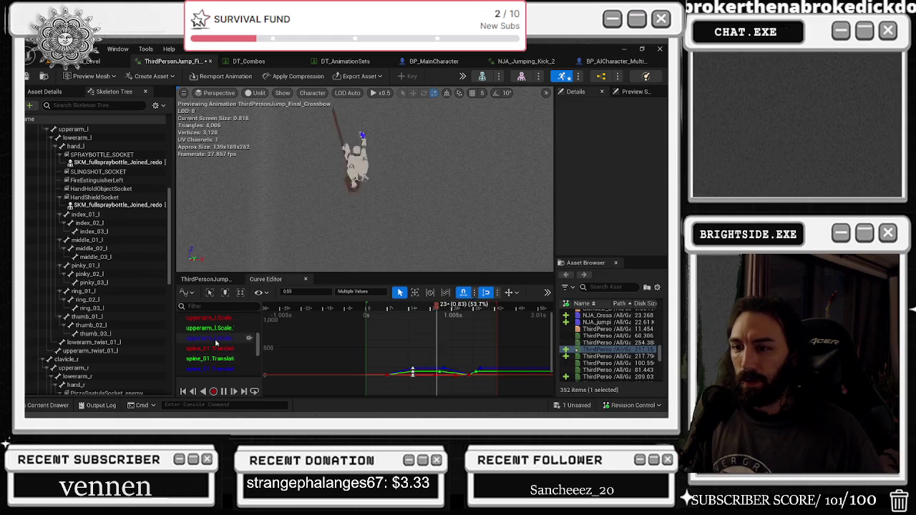
pyautogui.click(578, 405)
pyautogui.click(402, 328)
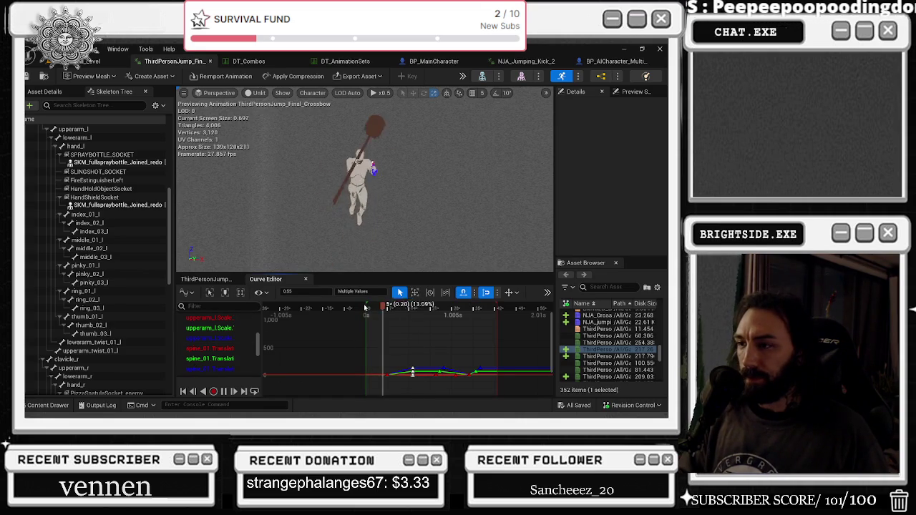
# Pause the preview at frame 17 and select the upperarm_l bone.
pyautogui.press('space')
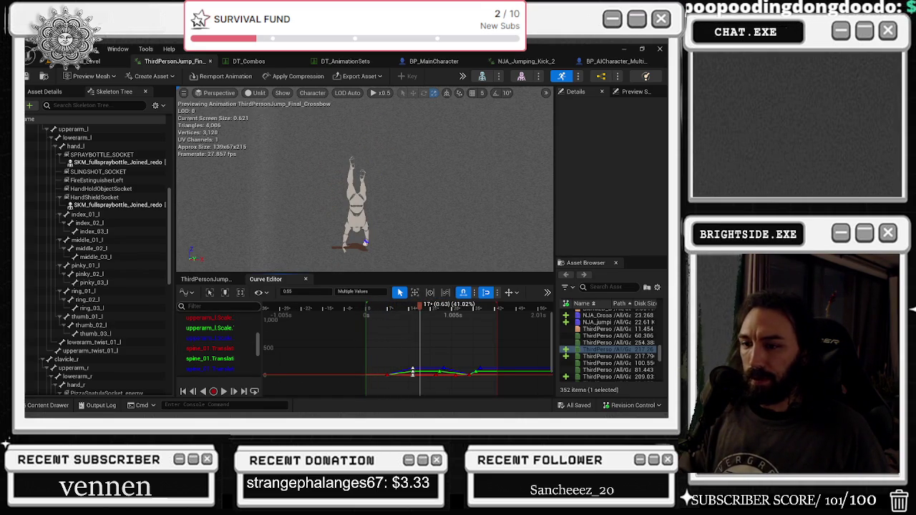
pyautogui.scroll(5, 100, 342)
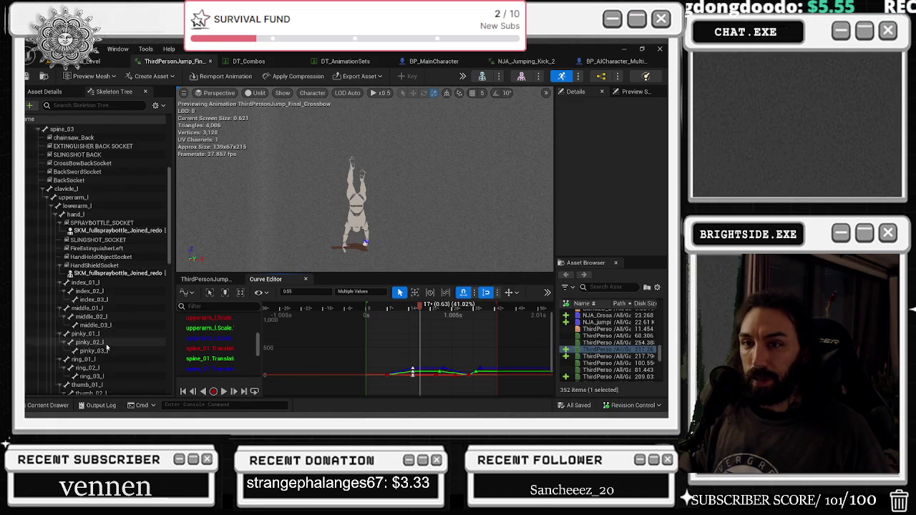
pyautogui.click(71, 251)
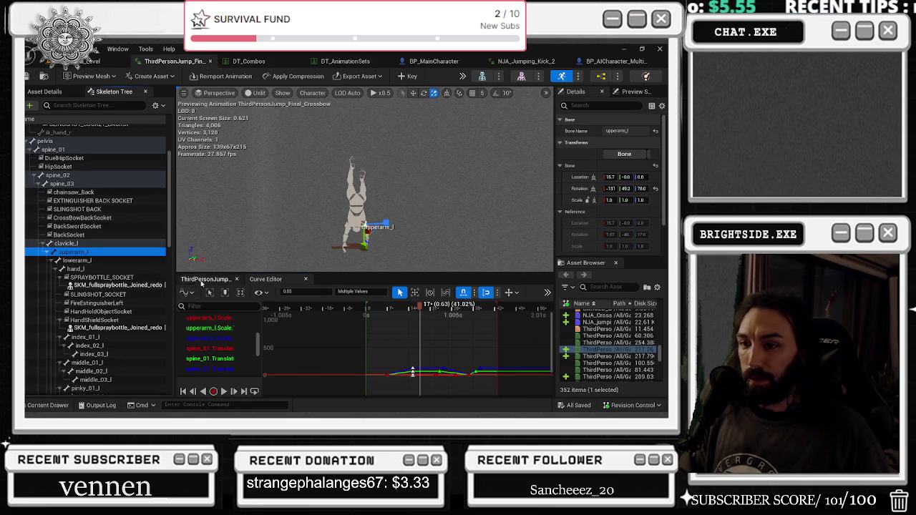
# Show and frame the upperarm_l Translation curves in the Curve Editor, with the preview at frame 7.
pyautogui.click(209, 279)
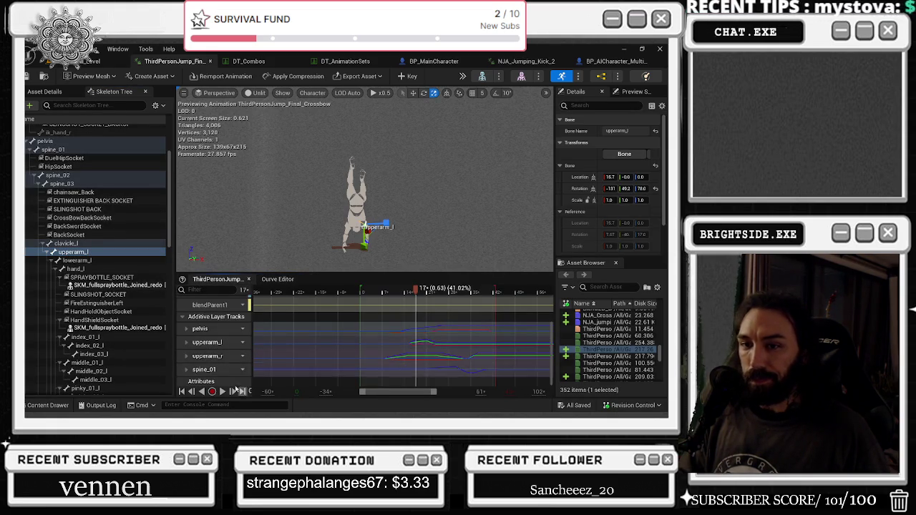
pyautogui.click(237, 369)
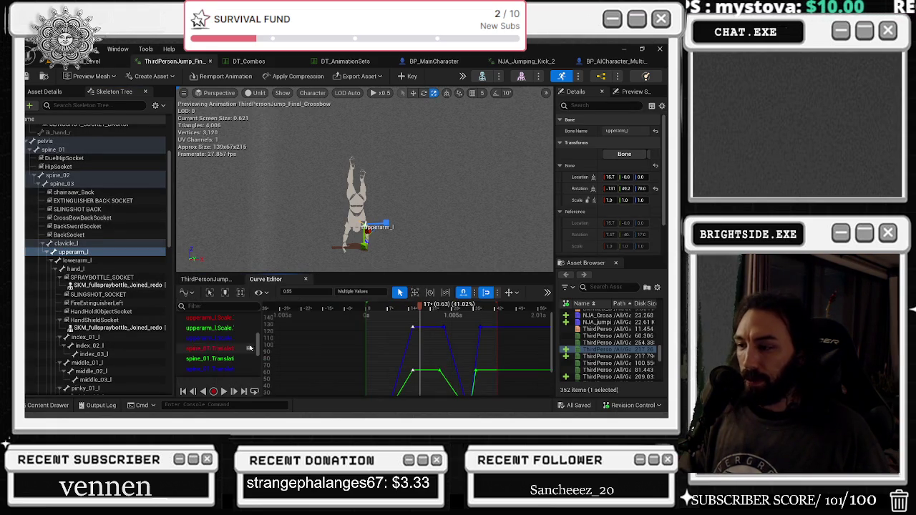
pyautogui.moveTo(406, 309); pyautogui.dragTo(376, 309)
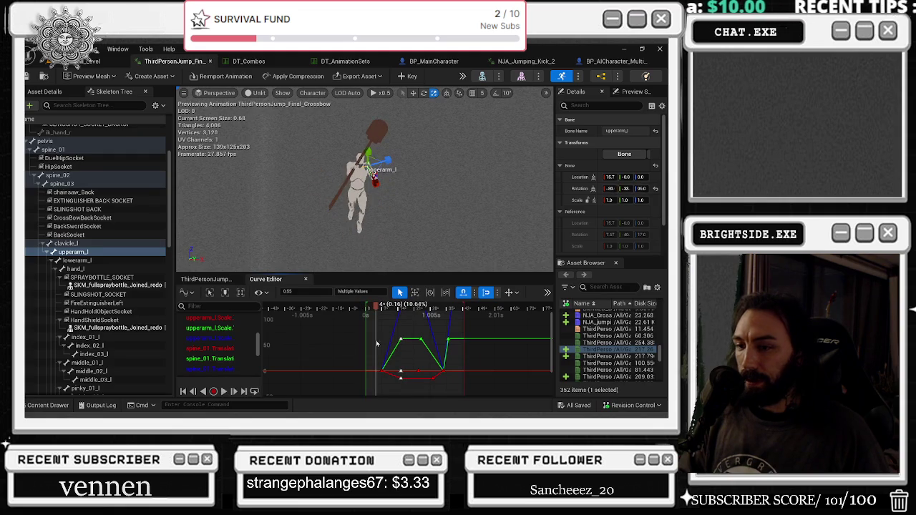
pyautogui.scroll(3, 220, 343)
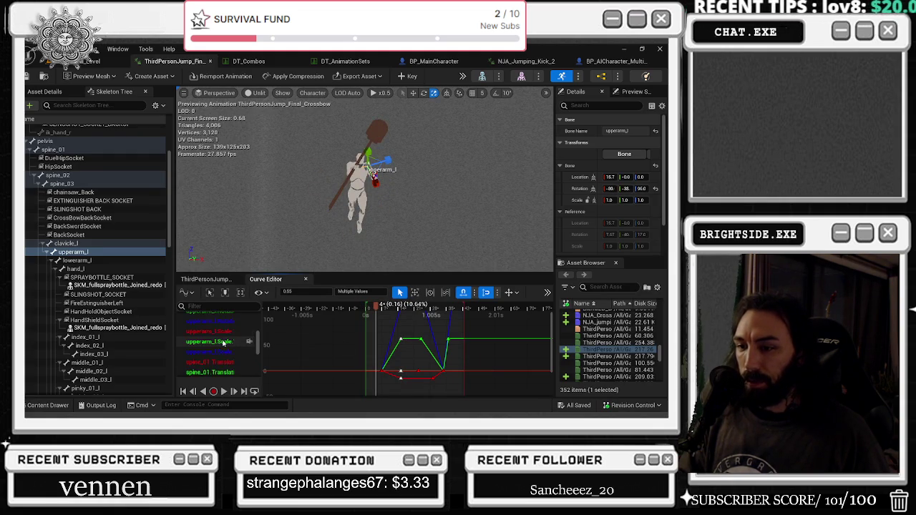
pyautogui.click(211, 335)
pyautogui.scroll(3, 222, 338)
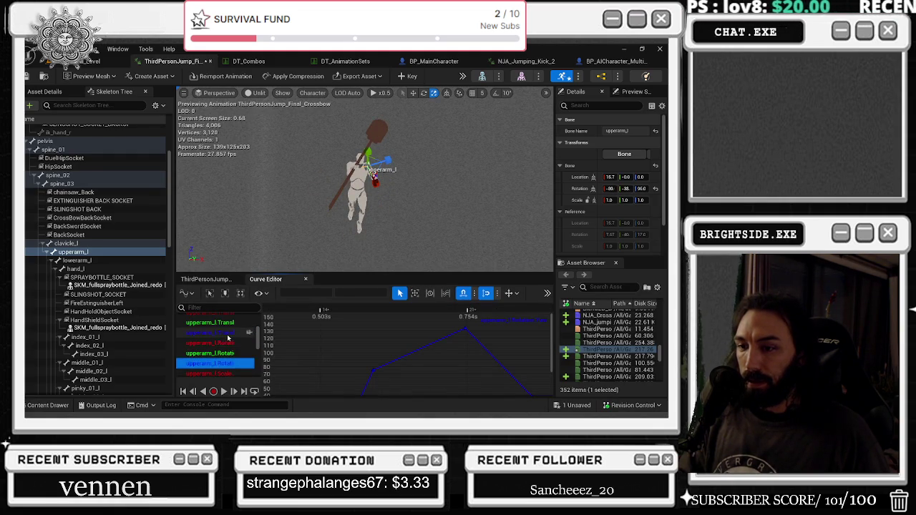
pyautogui.moveTo(228, 338); pyautogui.dragTo(228, 359)
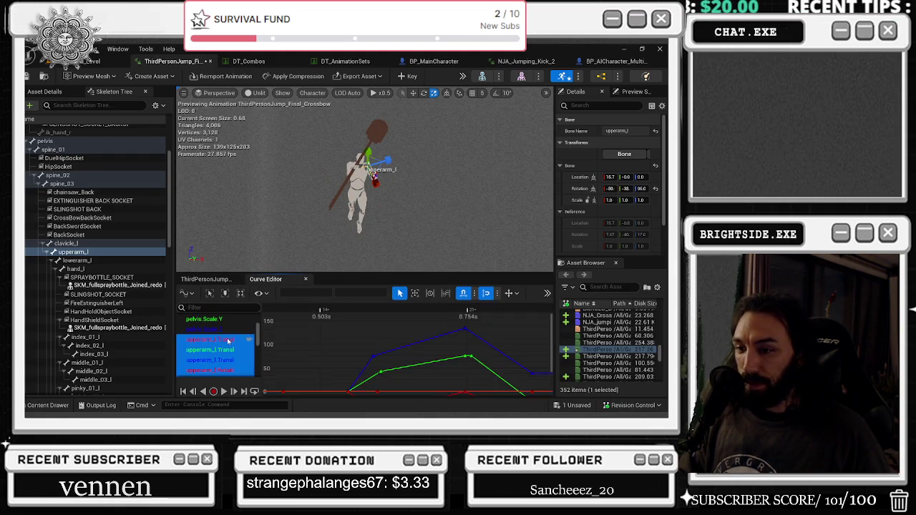
pyautogui.click(375, 332)
pyautogui.press('f')
pyautogui.scroll(-3, 353, 337)
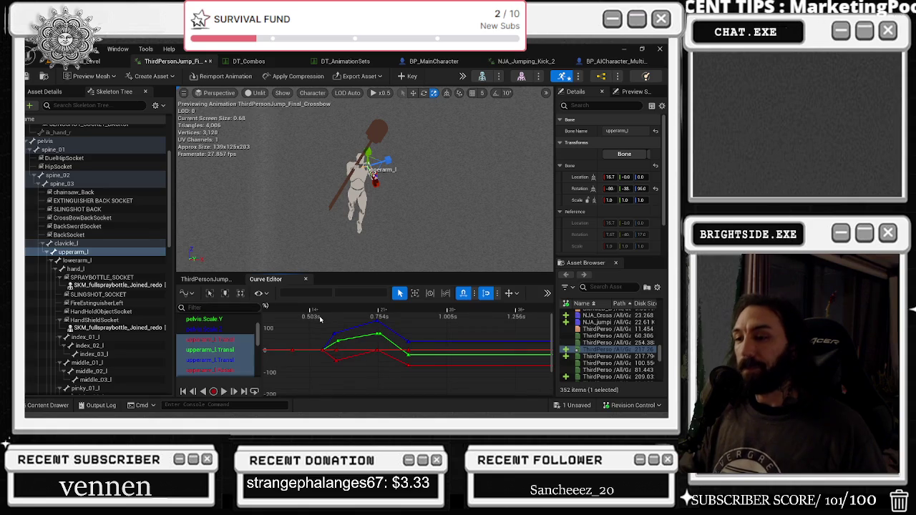
pyautogui.scroll(-2, 322, 326)
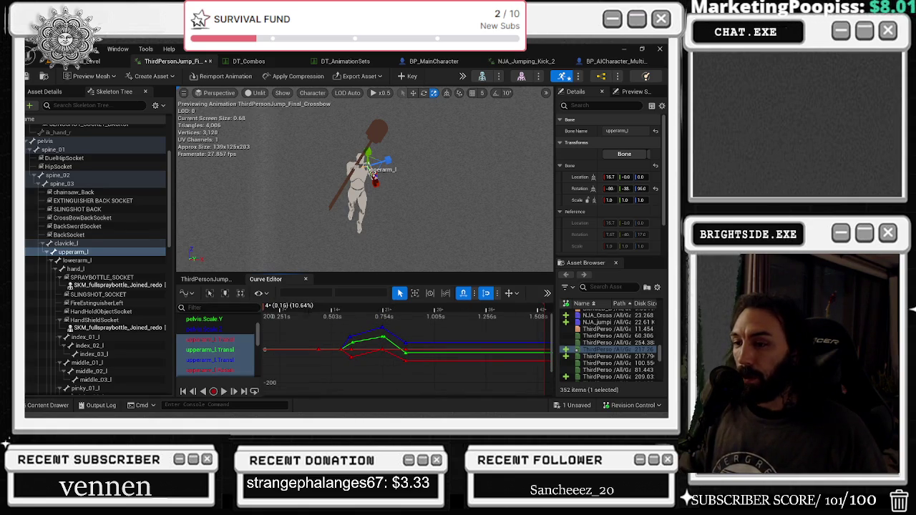
pyautogui.click(280, 317)
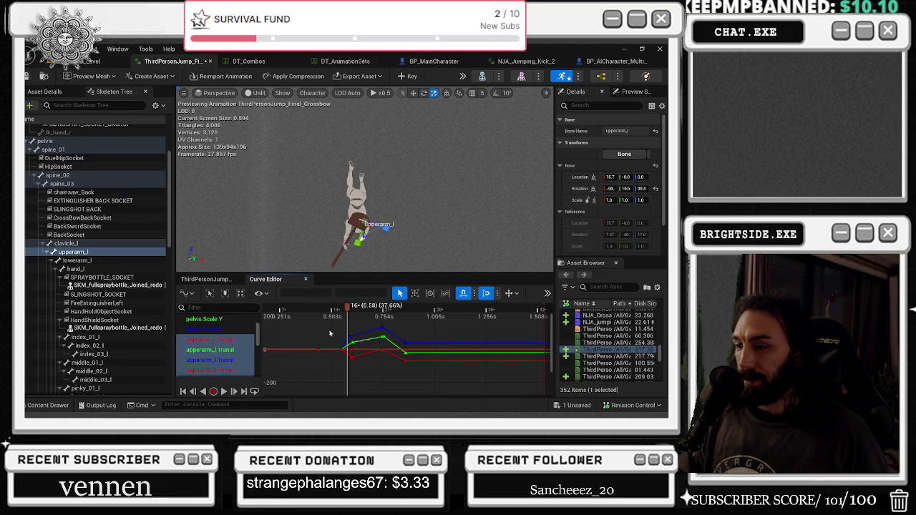
# Move the green upperarm_l translation key from 0.49 to 0.43 and play to check the timing.
pyautogui.click(341, 348)
pyautogui.click(293, 292)
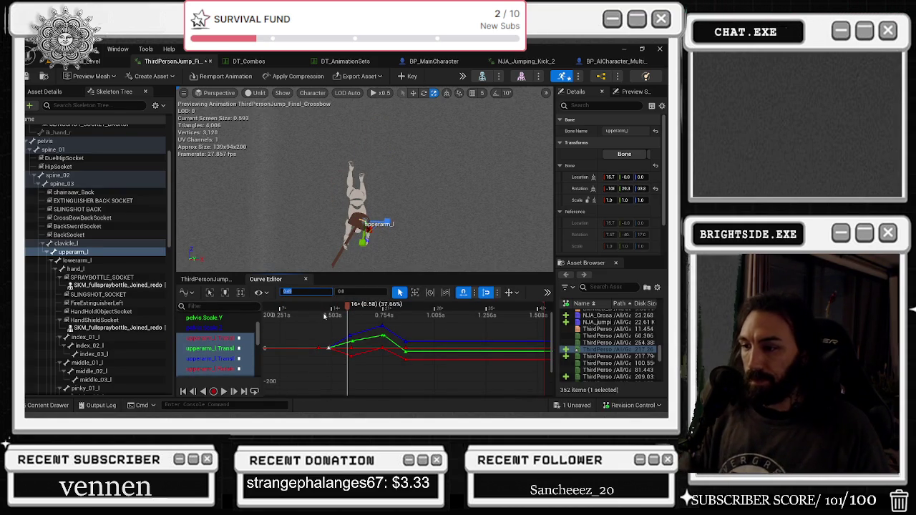
pyautogui.moveTo(348, 315)
pyautogui.mouseDown()
pyautogui.moveTo(329, 315)
pyautogui.moveTo(359, 315)
pyautogui.mouseUp()
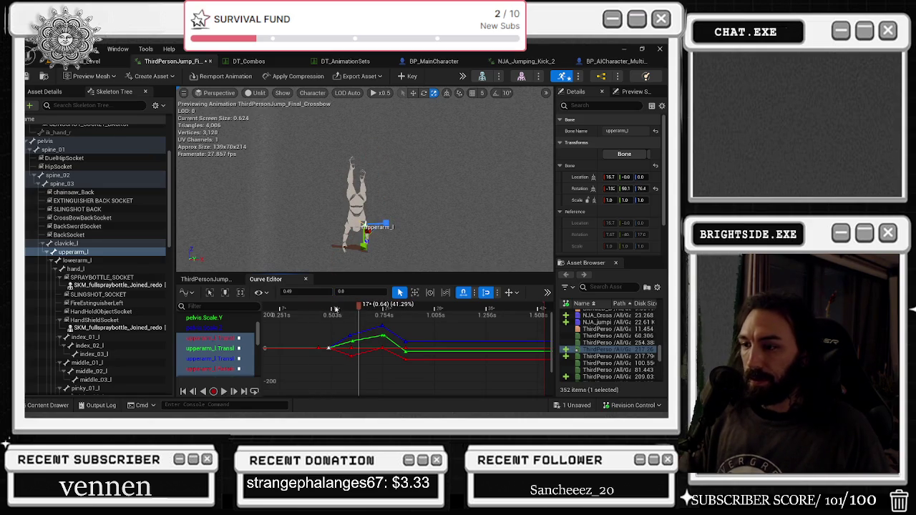
pyautogui.click(319, 359)
pyautogui.click(328, 349)
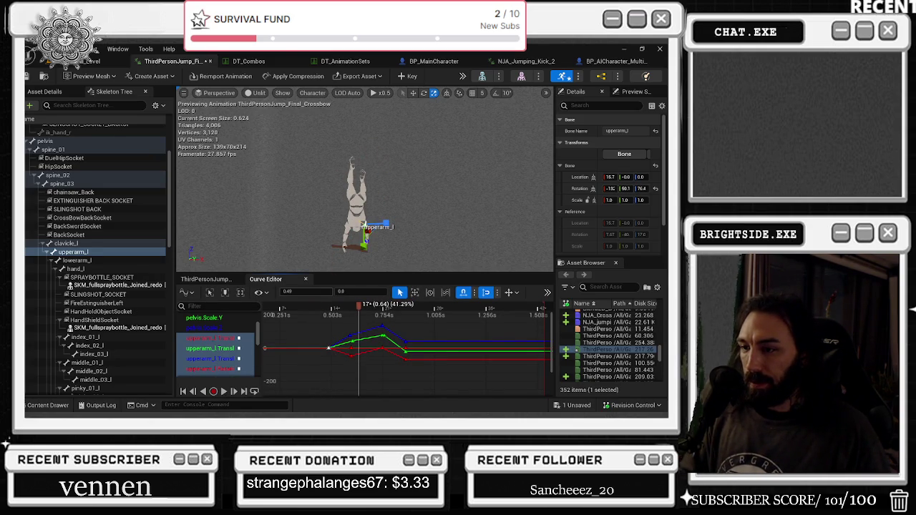
pyautogui.click(316, 314)
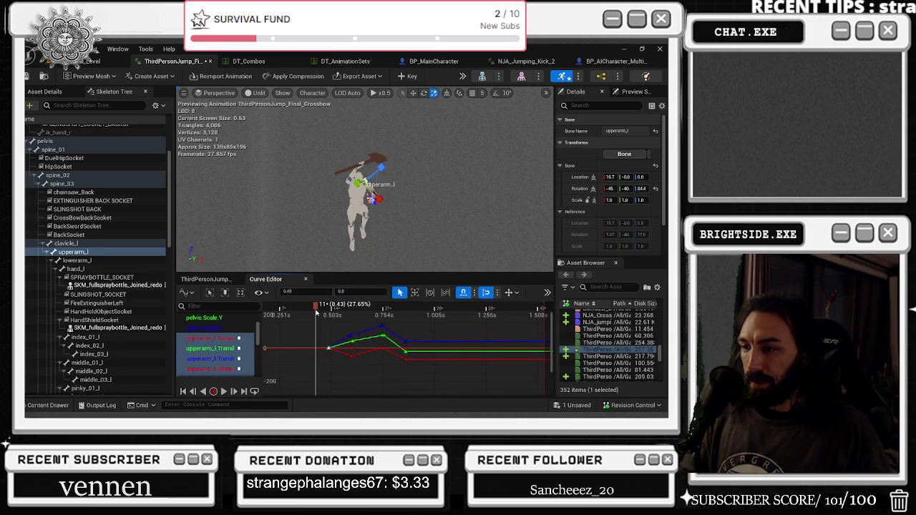
pyautogui.moveTo(314, 312); pyautogui.dragTo(308, 310)
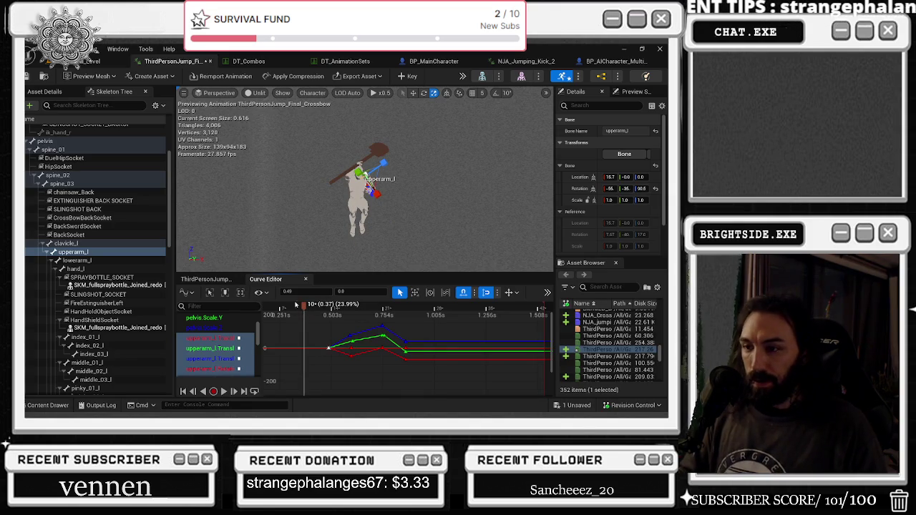
pyautogui.press('Return')
pyautogui.press('space')
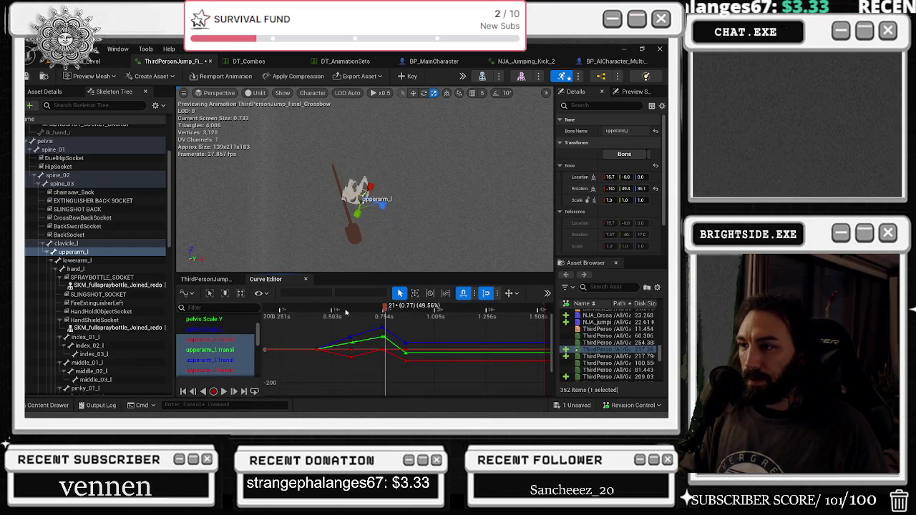
# Preview the animation once more, save it with Ctrl+S, and switch to DT_Combos.
pyautogui.moveTo(371, 355); pyautogui.dragTo(373, 356)
pyautogui.click(394, 327)
pyautogui.moveTo(331, 313); pyautogui.dragTo(421, 313)
pyautogui.press('space')
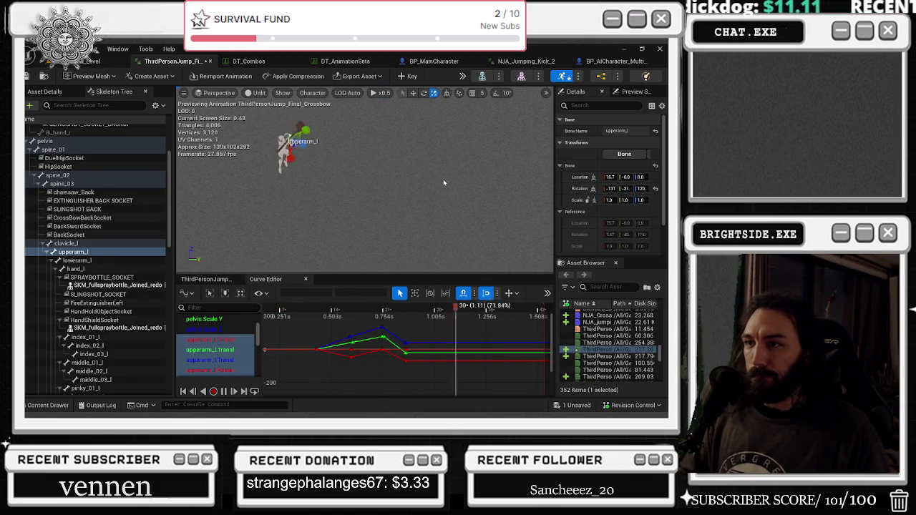
pyautogui.hotkey('ctrl', 's')
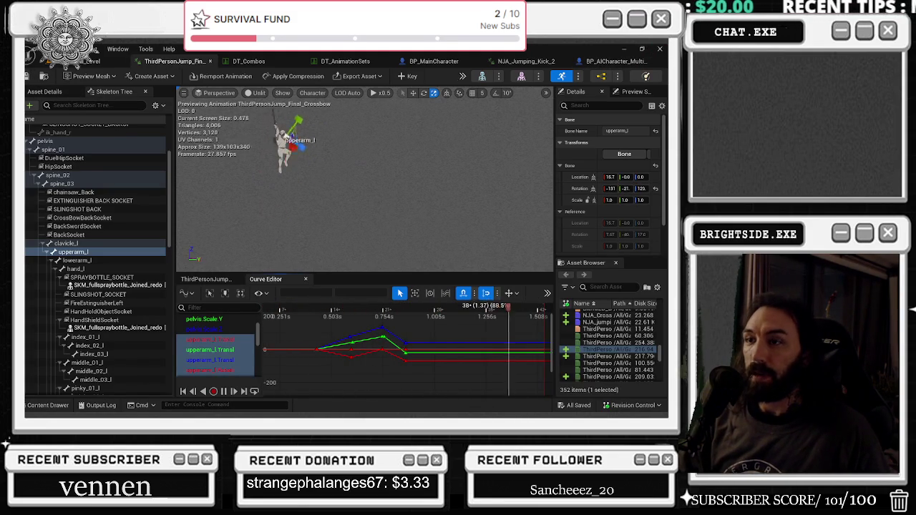
pyautogui.hotkey('ctrl', 'space')
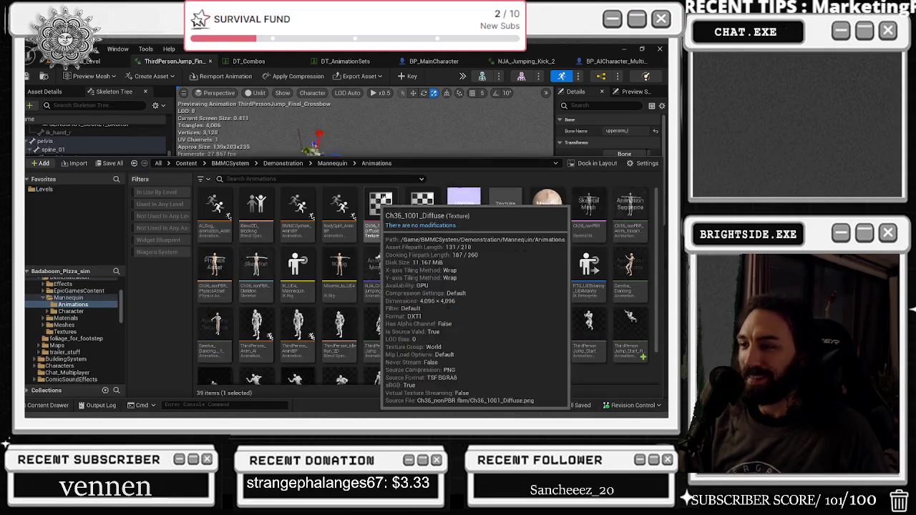
pyautogui.click(251, 62)
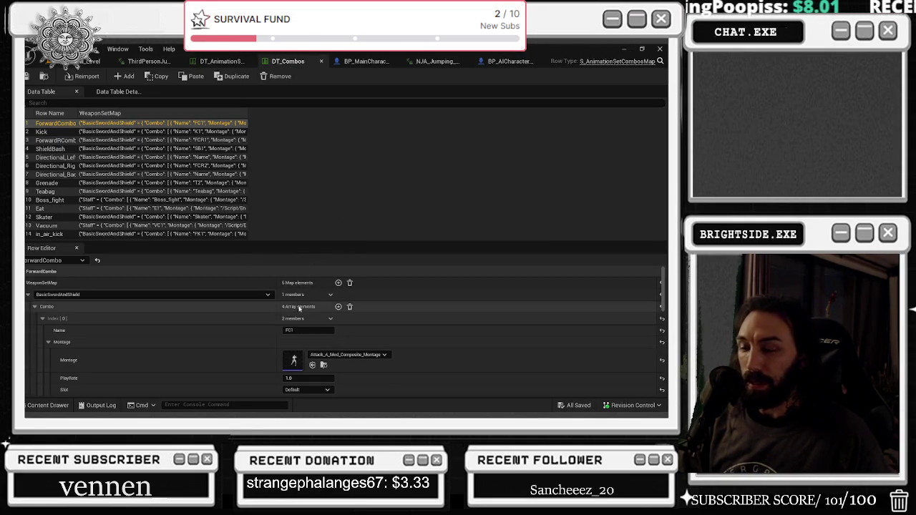
# Inspect the montage assigned to the Staff FK4 entry in the in_air_kick row.
pyautogui.click(45, 234)
pyautogui.click(28, 283)
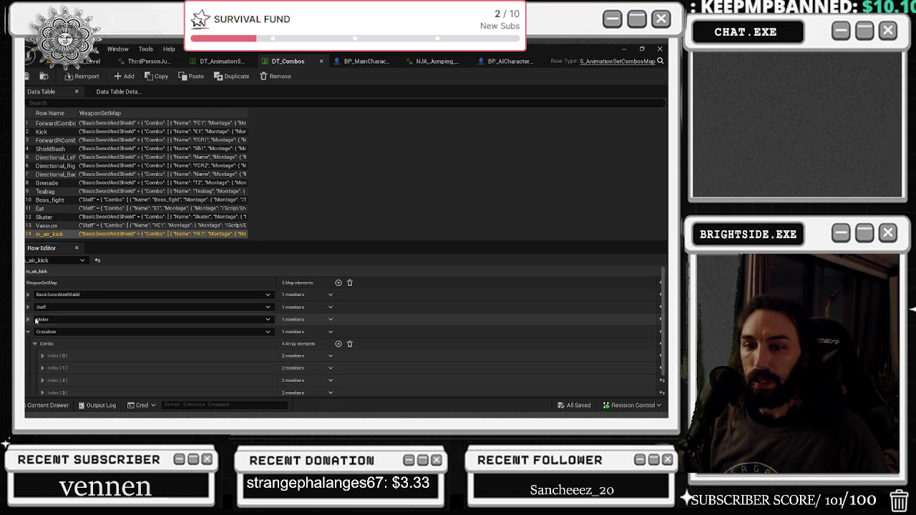
pyautogui.click(28, 307)
pyautogui.click(42, 368)
pyautogui.scroll(-1, 91, 362)
pyautogui.click(47, 364)
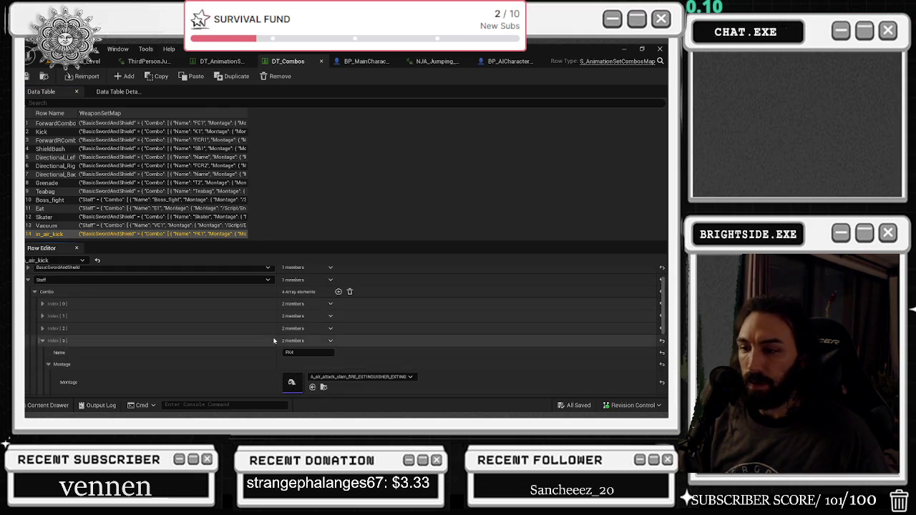
pyautogui.scroll(-2, 213, 339)
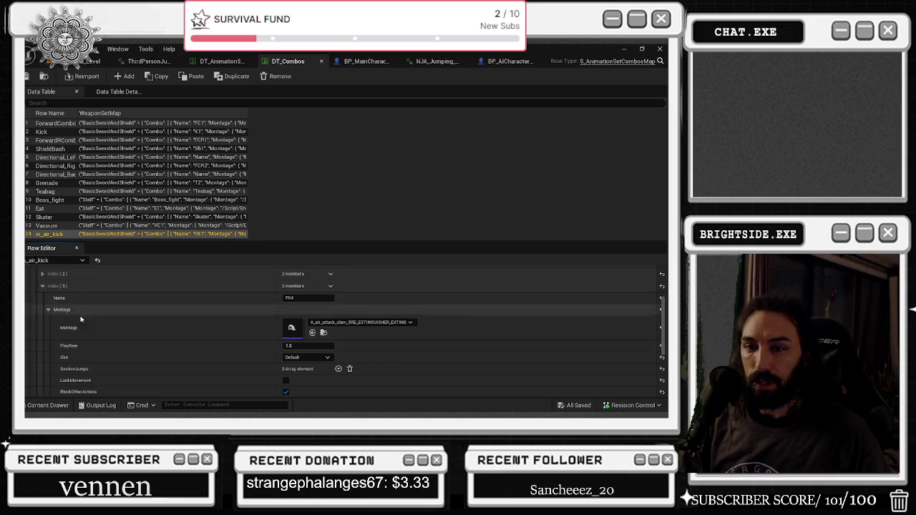
pyautogui.scroll(2, 189, 348)
pyautogui.click(28, 279)
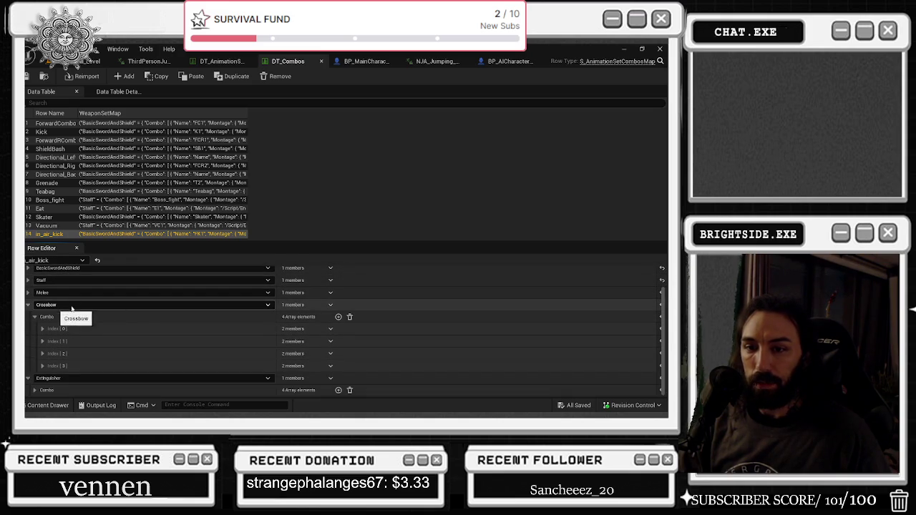
# Check the Crossbow FK4 and FK3 montages and browse to NJA_jumping_kick_3_montage.
pyautogui.scroll(-1, 71, 325)
pyautogui.click(160, 342)
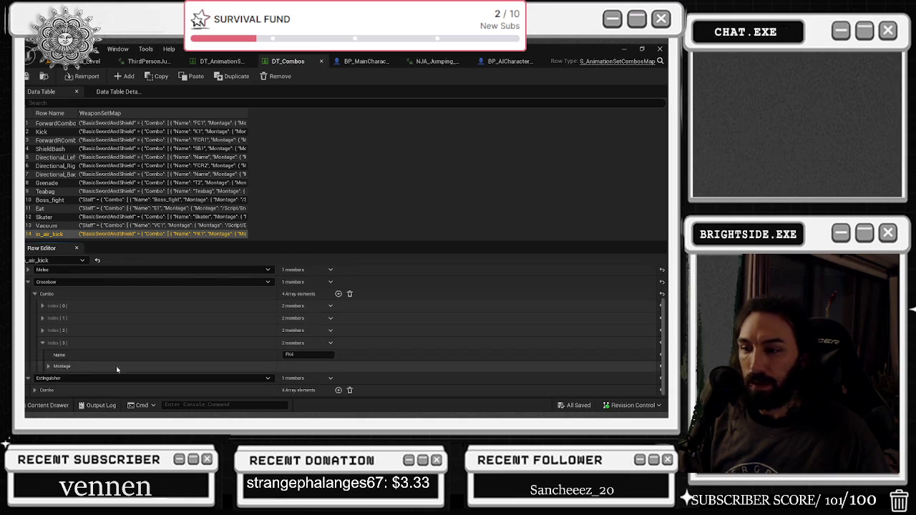
pyautogui.click(48, 366)
pyautogui.scroll(-3, 124, 342)
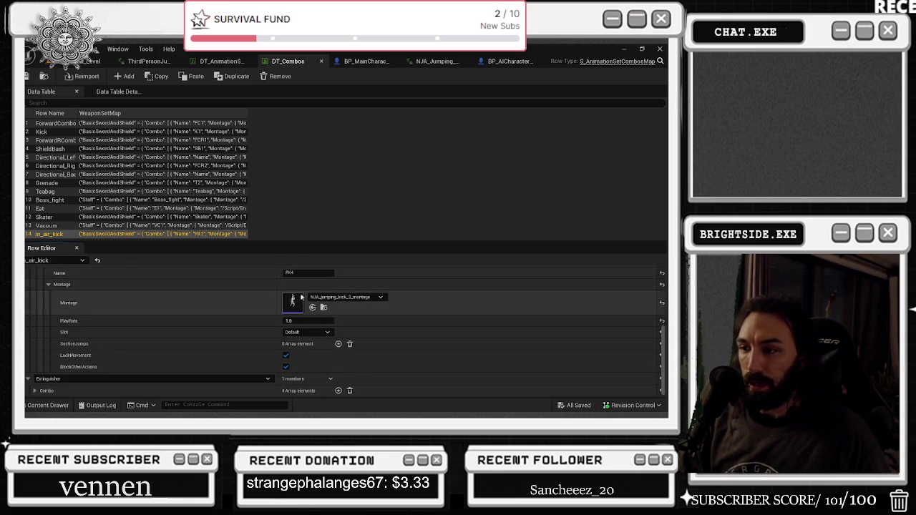
pyautogui.scroll(2, 64, 303)
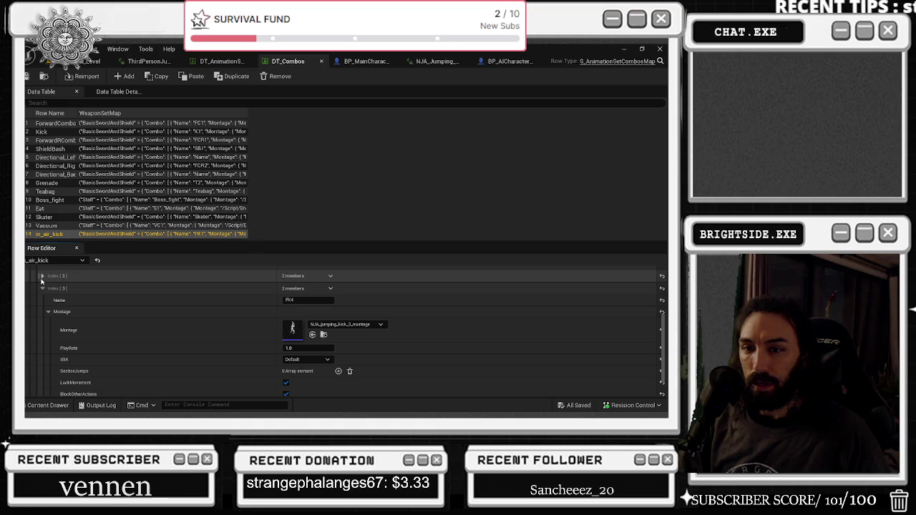
pyautogui.click(42, 275)
pyautogui.click(48, 300)
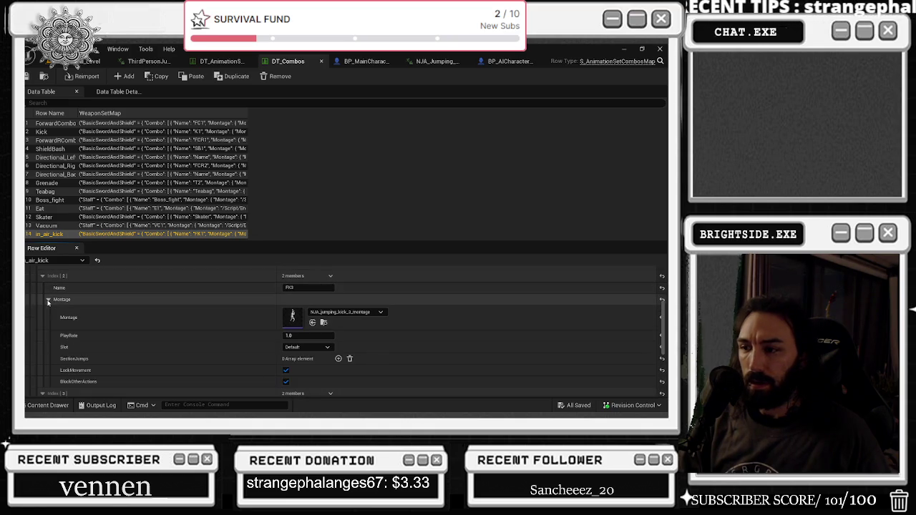
pyautogui.scroll(-3, 149, 335)
pyautogui.click(323, 359)
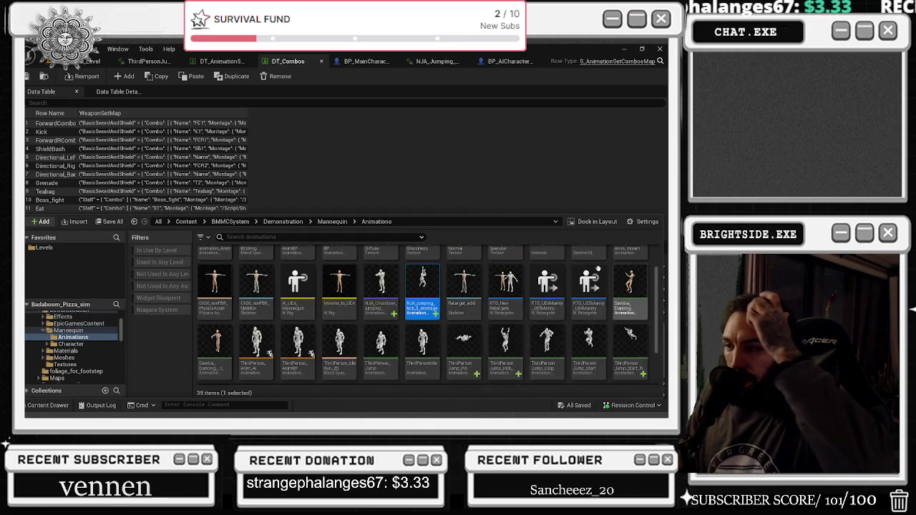
# Assign NJA_Crossbow_jumping_montage to the in_air_kick FK4 entry and open that montage.
pyautogui.scroll(-1, 505, 294)
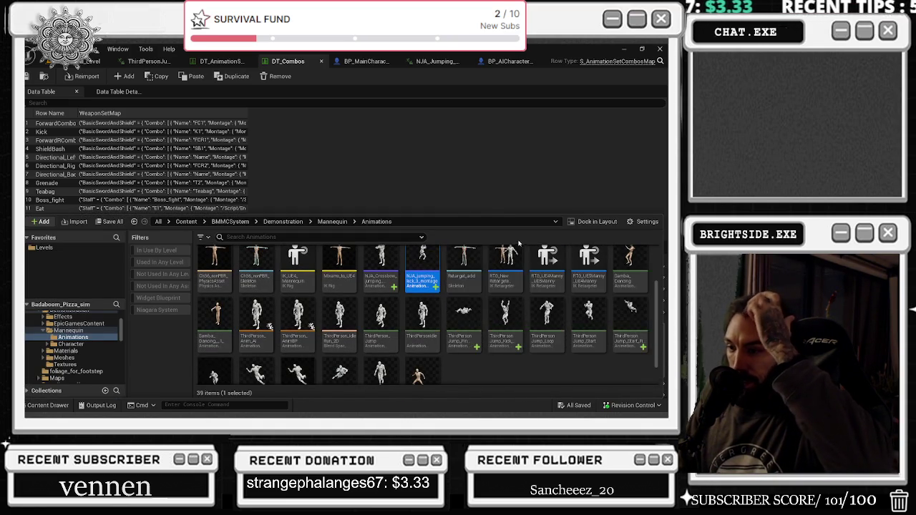
pyautogui.scroll(-1, 493, 258)
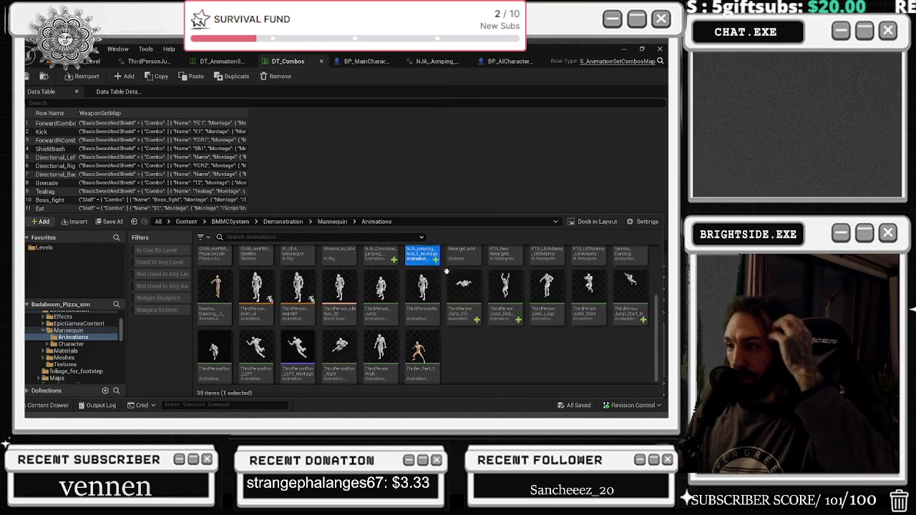
pyautogui.scroll(1, 440, 261)
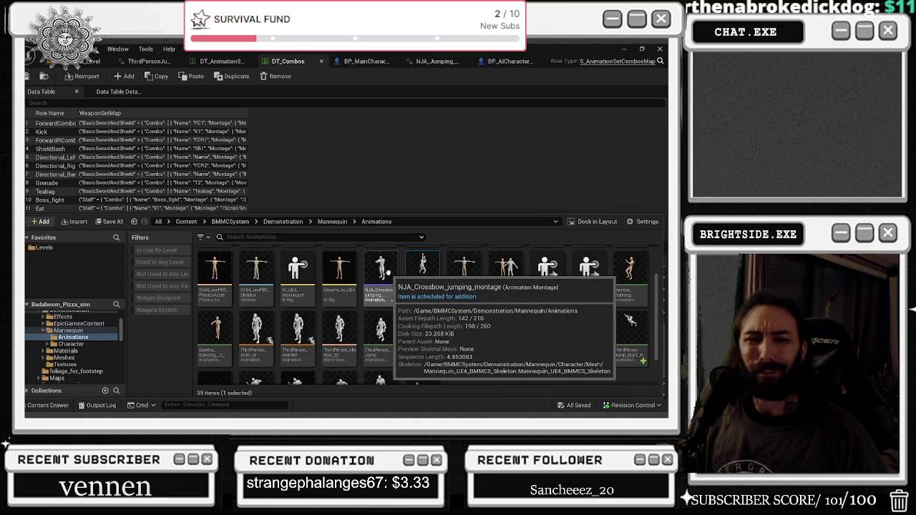
pyautogui.click(389, 153)
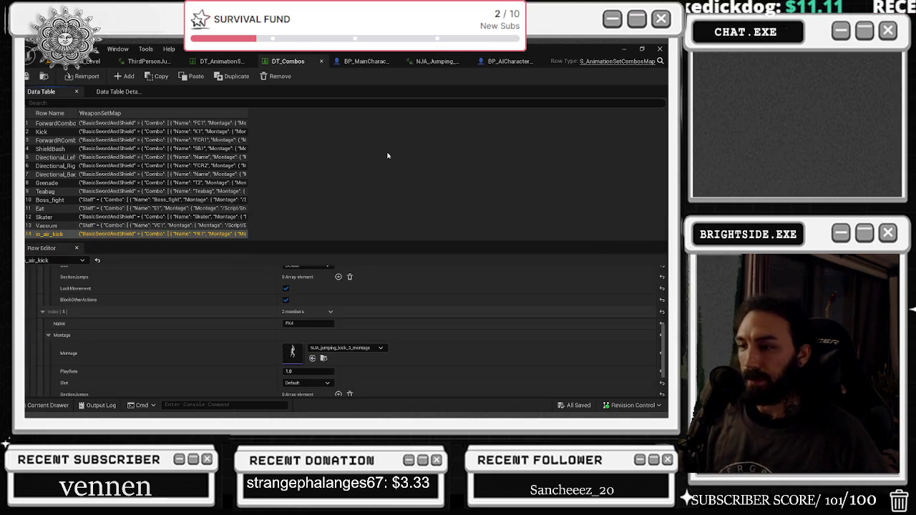
pyautogui.click(312, 359)
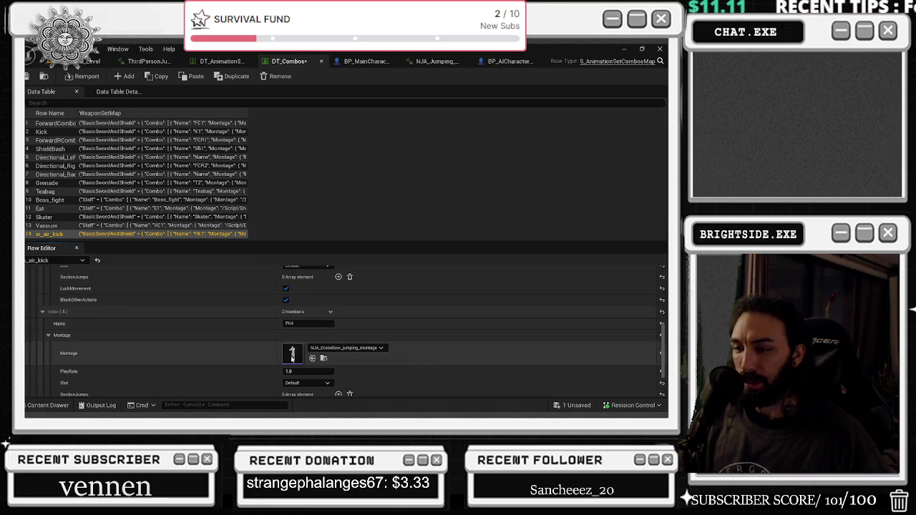
pyautogui.doubleClick(292, 354)
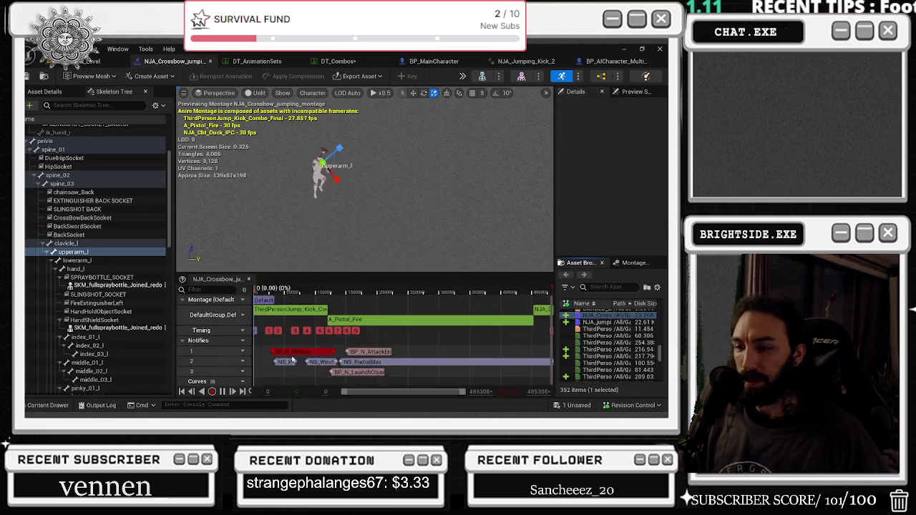
# Filter the asset list by 'final' and drag ThirdPersonJump_Final_Crossbow onto the montage's slot track.
pyautogui.click(302, 311)
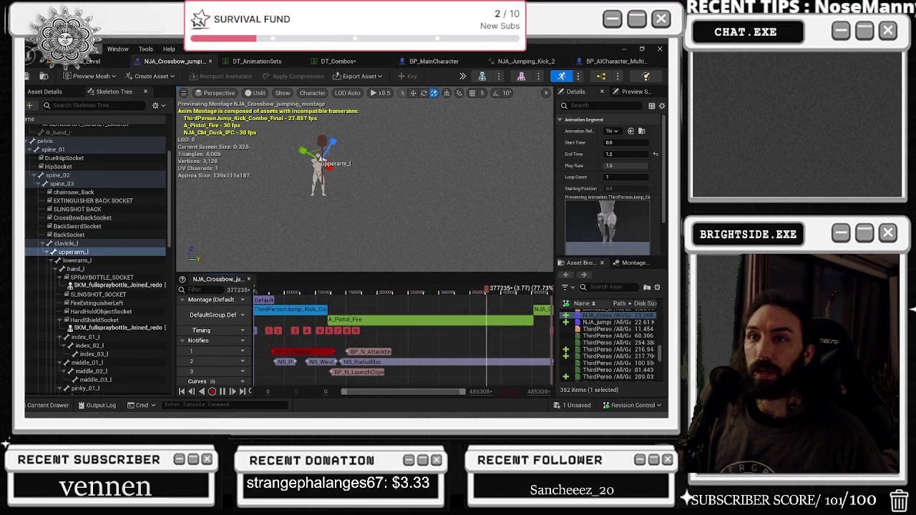
pyautogui.click(46, 49)
pyautogui.moveTo(100, 81)
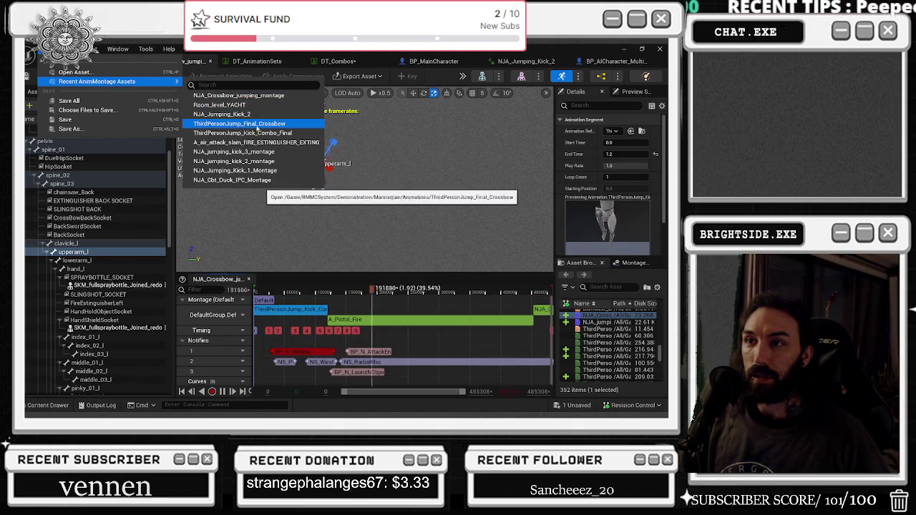
pyautogui.click(587, 287)
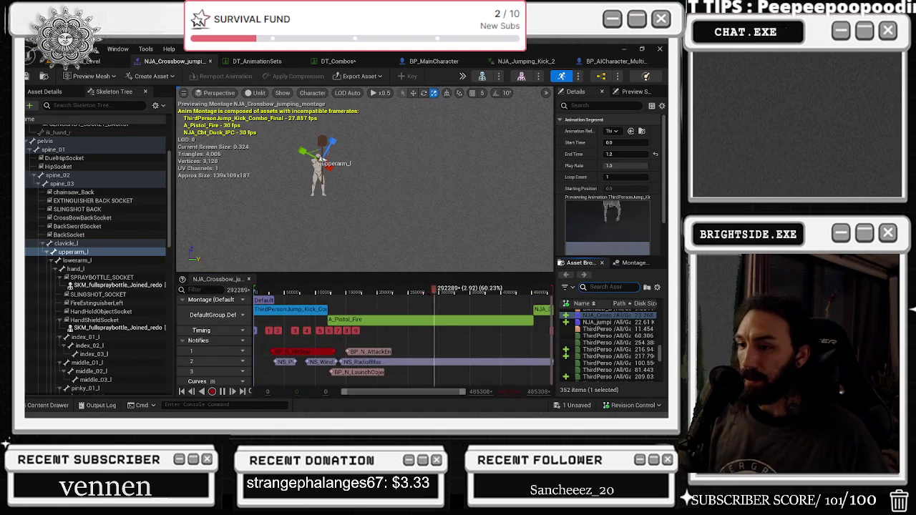
pyautogui.write('final')
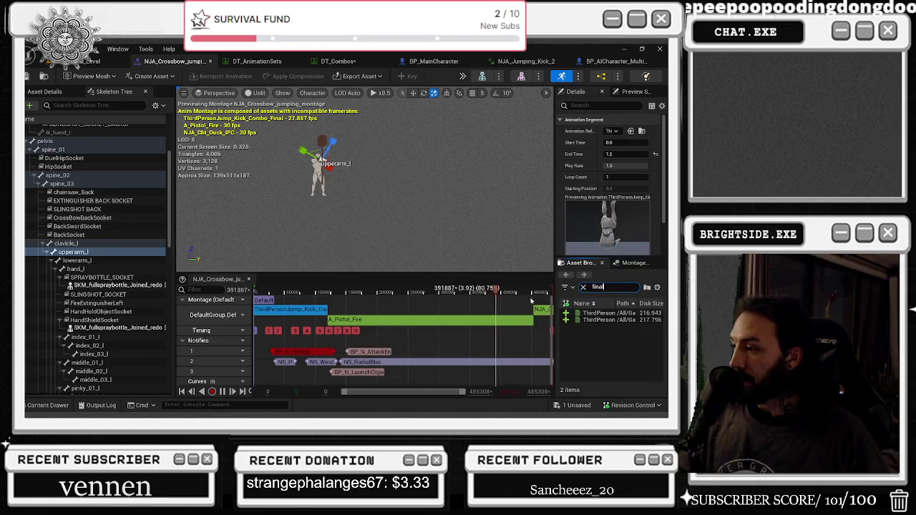
pyautogui.moveTo(607, 315)
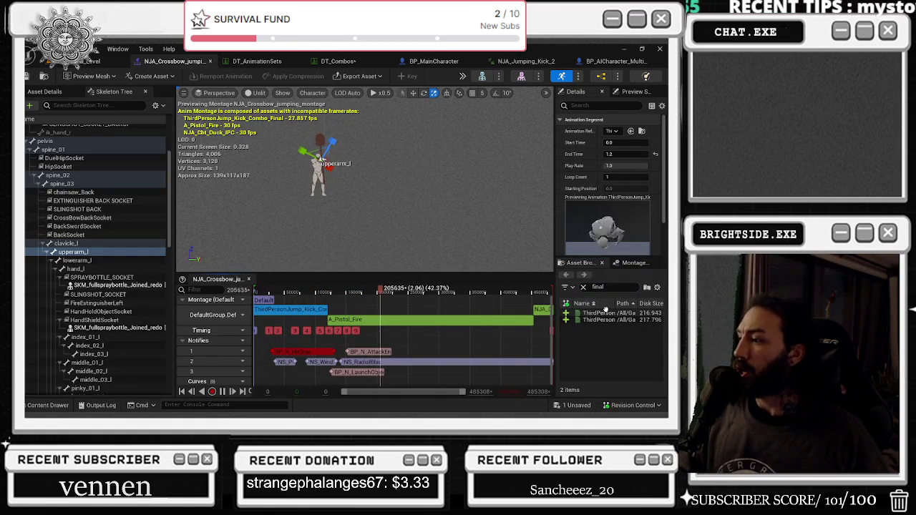
pyautogui.moveTo(606, 313); pyautogui.dragTo(366, 308)
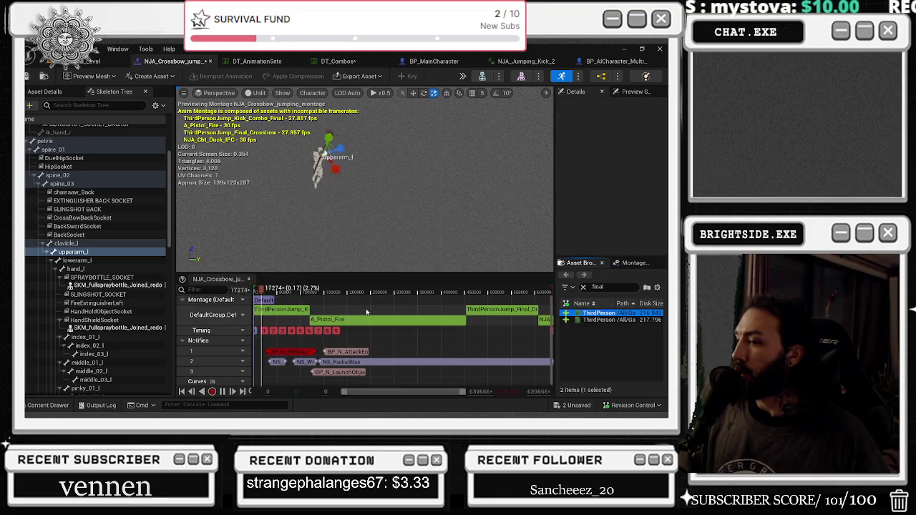
# Delete the kick-combo segment so the track starts with ThirdPersonJump_Final_Crossbow.
pyautogui.click(299, 312)
pyautogui.click(500, 312)
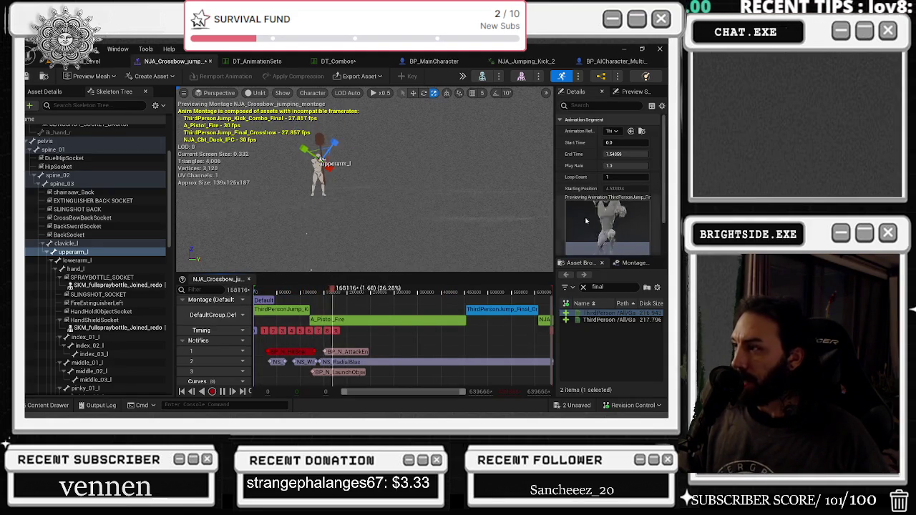
pyautogui.click(300, 310)
pyautogui.press('Delete')
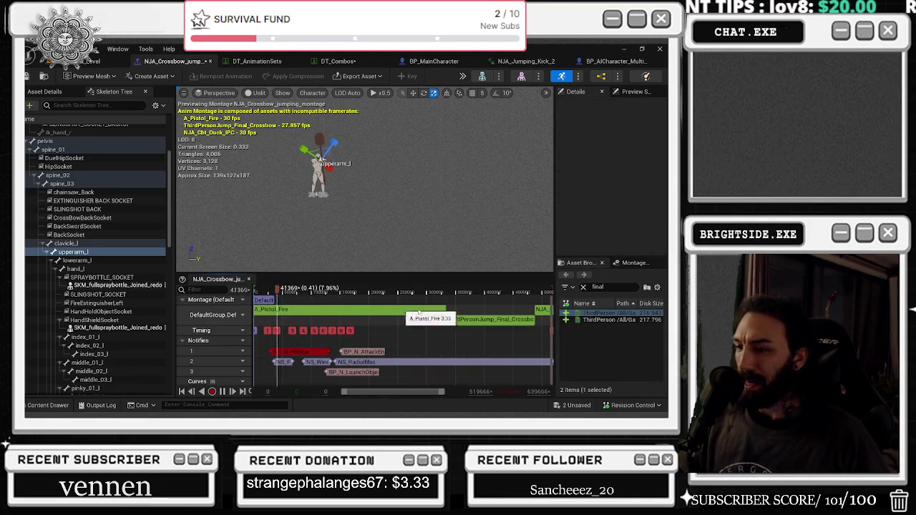
pyautogui.moveTo(550, 316); pyautogui.dragTo(302, 315)
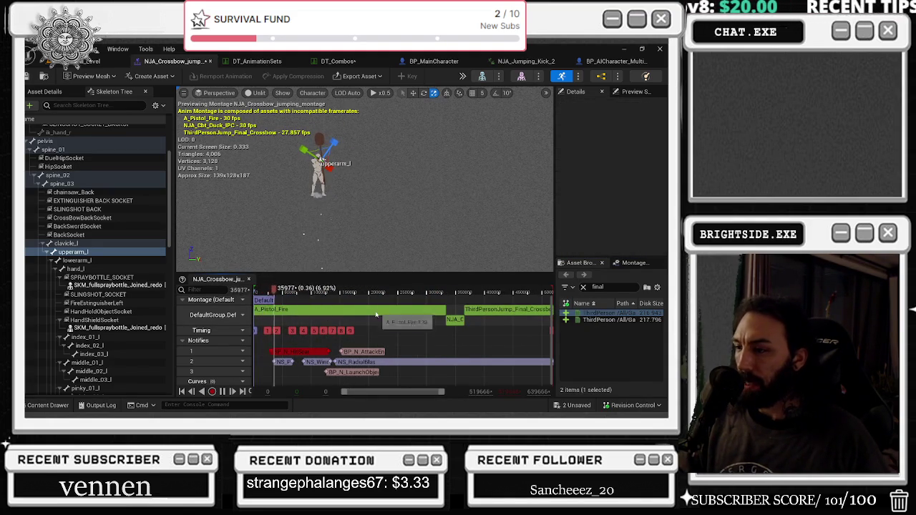
pyautogui.hotkey('ctrl', 'z')
pyautogui.hotkey('ctrl', 'z')
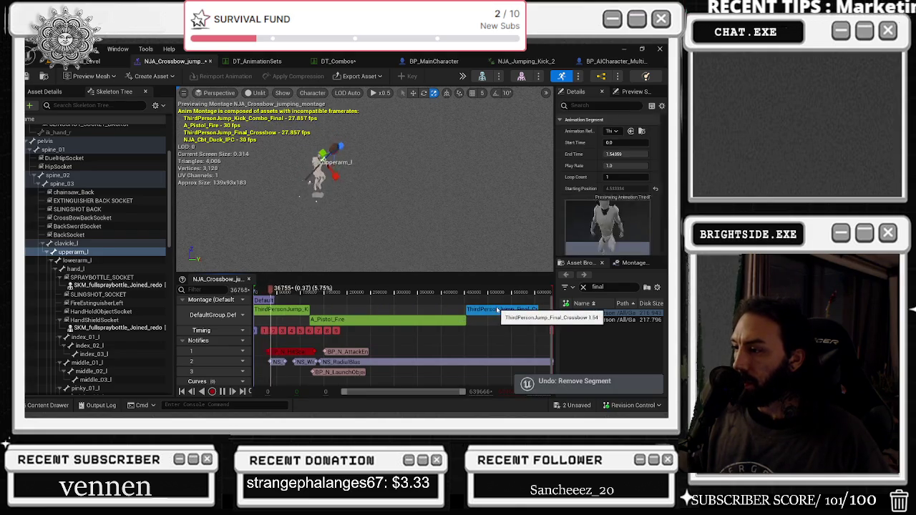
pyautogui.moveTo(290, 310); pyautogui.dragTo(363, 315)
pyautogui.click(343, 319)
pyautogui.press('Delete')
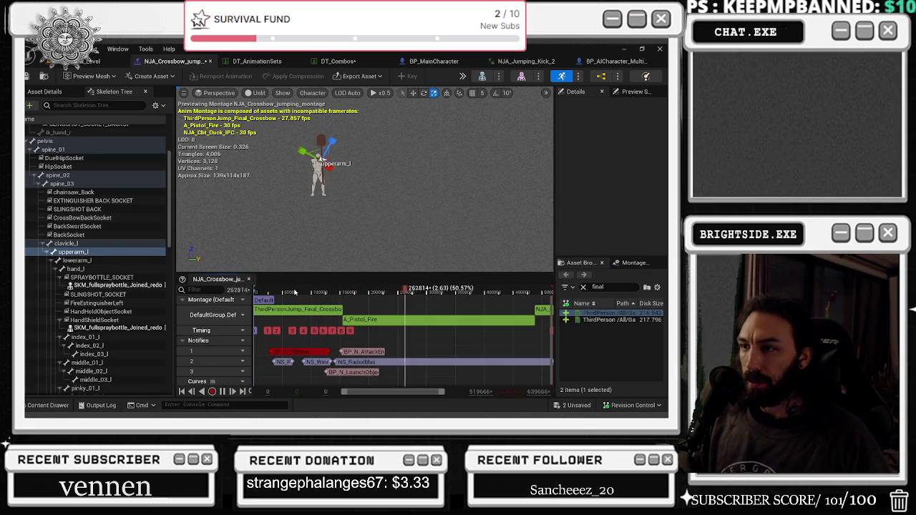
pyautogui.scroll(3, 384, 322)
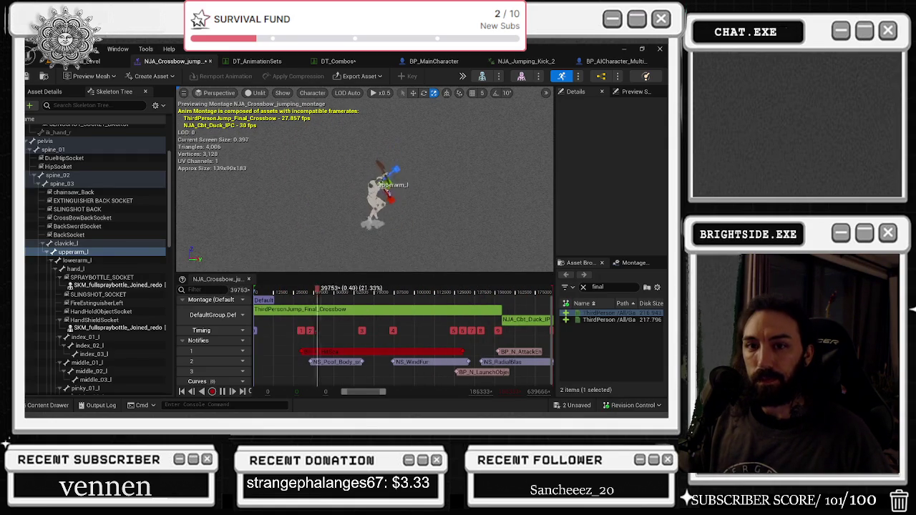
# Delete the NS_WindFur notify from Notifies track 2 and inspect the NS_RadialBlas notify.
pyautogui.click(390, 187)
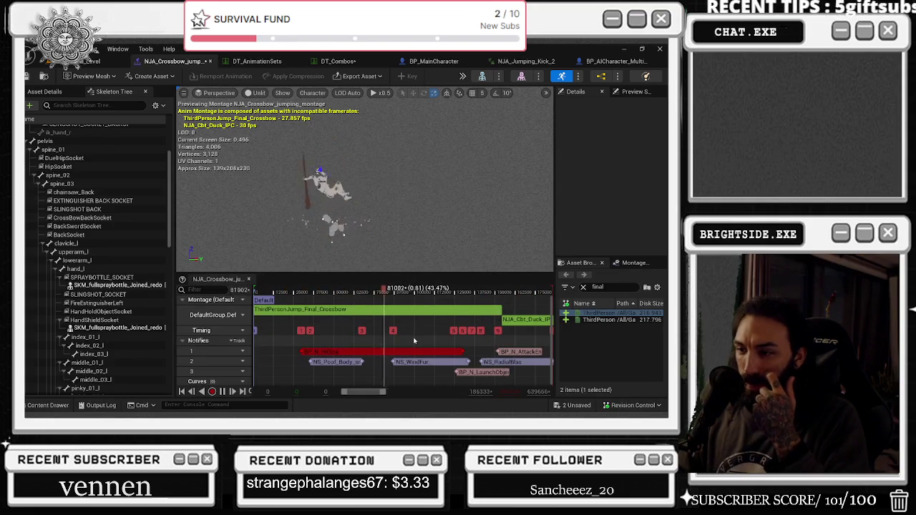
pyautogui.click(428, 363)
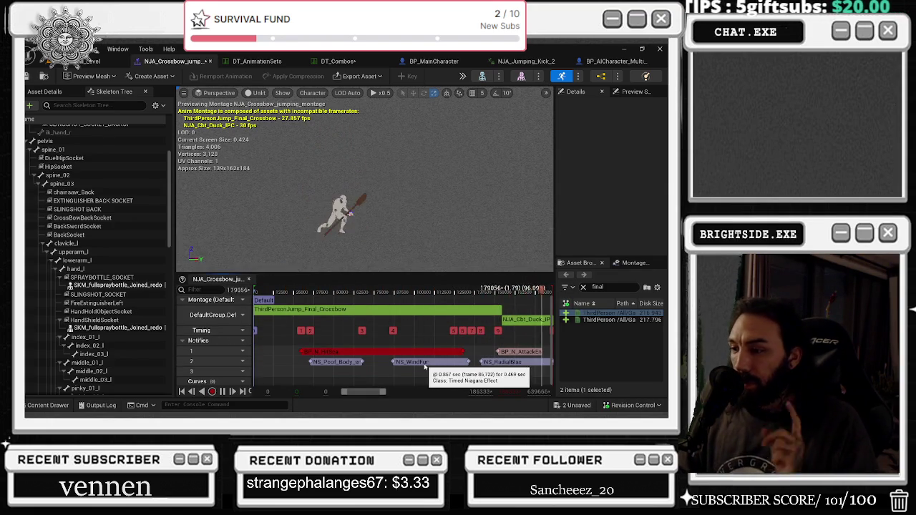
pyautogui.press('Delete')
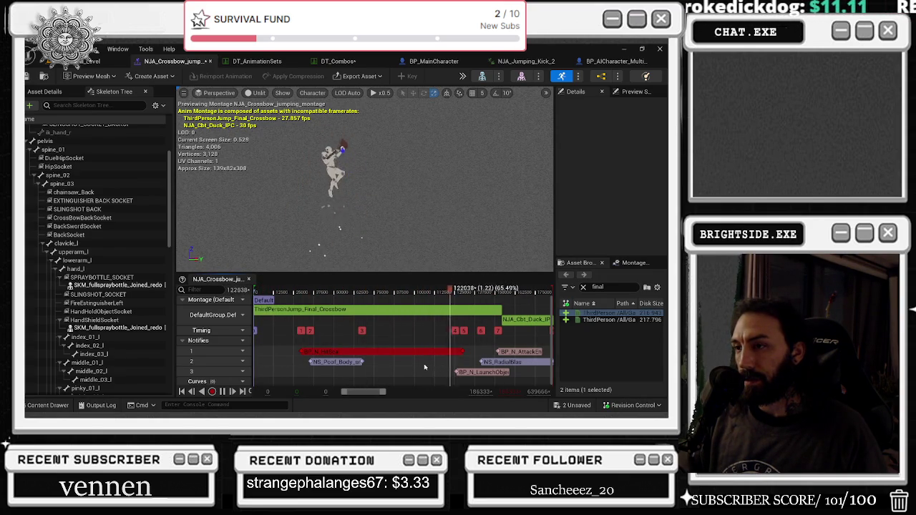
pyautogui.click(512, 362)
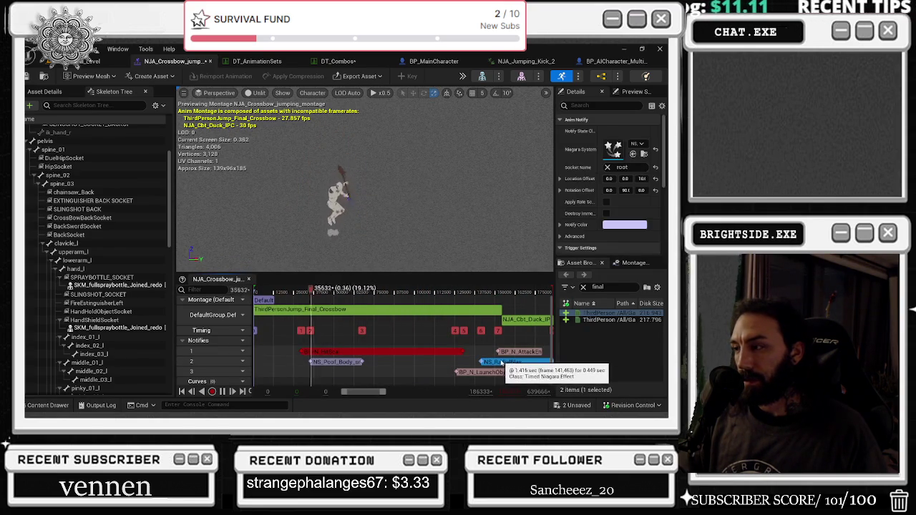
# Drag the BP_N_HitScan notify's edges so it starts later and spans a shorter window.
pyautogui.moveTo(556, 192); pyautogui.dragTo(437, 200)
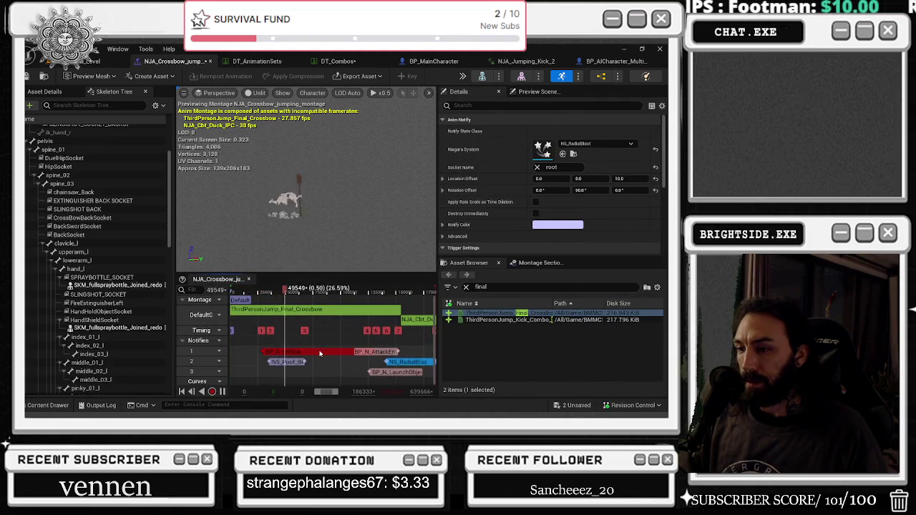
pyautogui.click(318, 352)
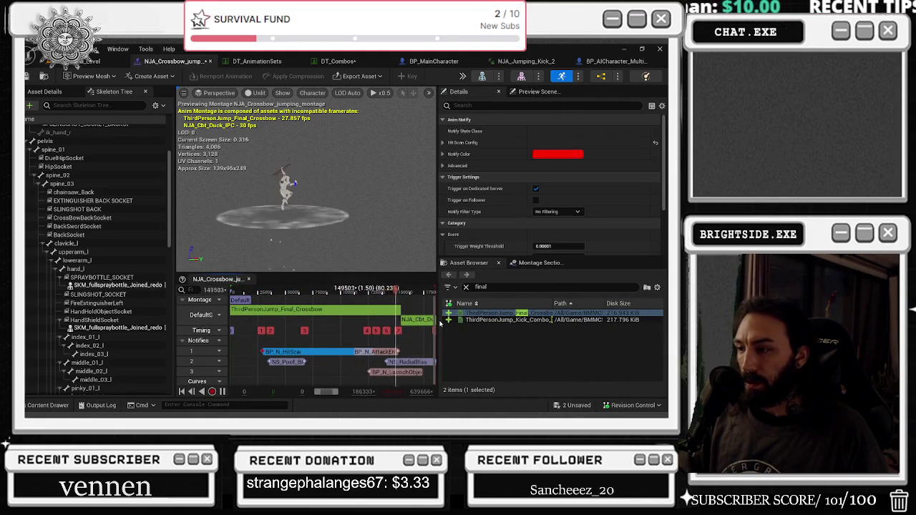
pyautogui.moveTo(438, 324)
pyautogui.mouseDown()
pyautogui.moveTo(527, 325)
pyautogui.moveTo(511, 325)
pyautogui.mouseUp()
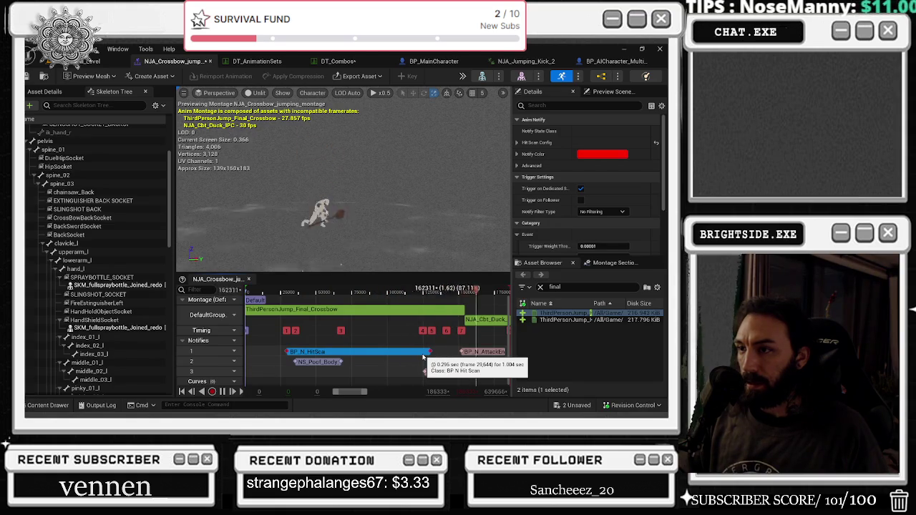
pyautogui.moveTo(287, 351); pyautogui.dragTo(344, 351)
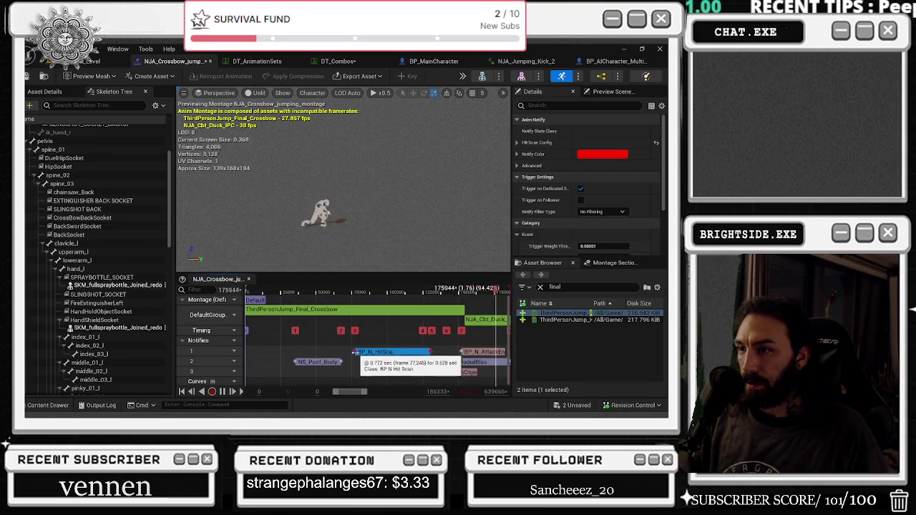
pyautogui.moveTo(427, 353); pyautogui.dragTo(447, 352)
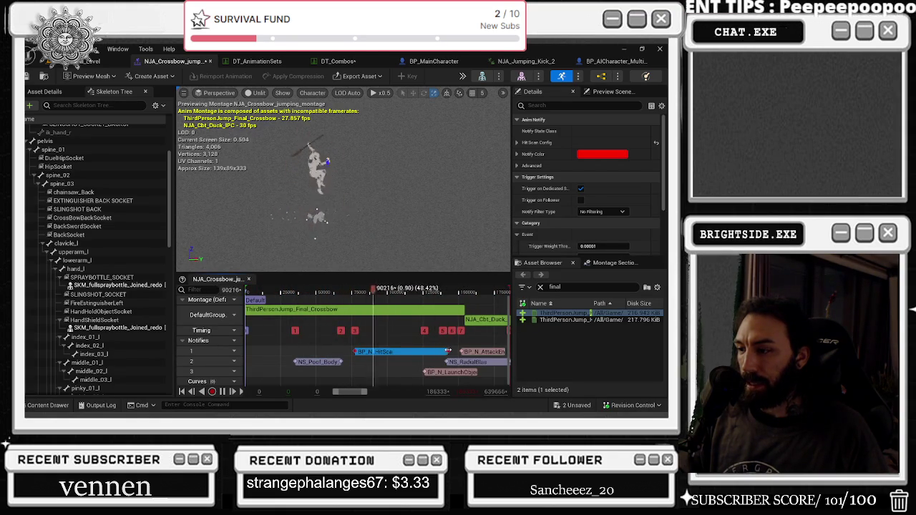
pyautogui.moveTo(355, 352); pyautogui.dragTo(405, 352)
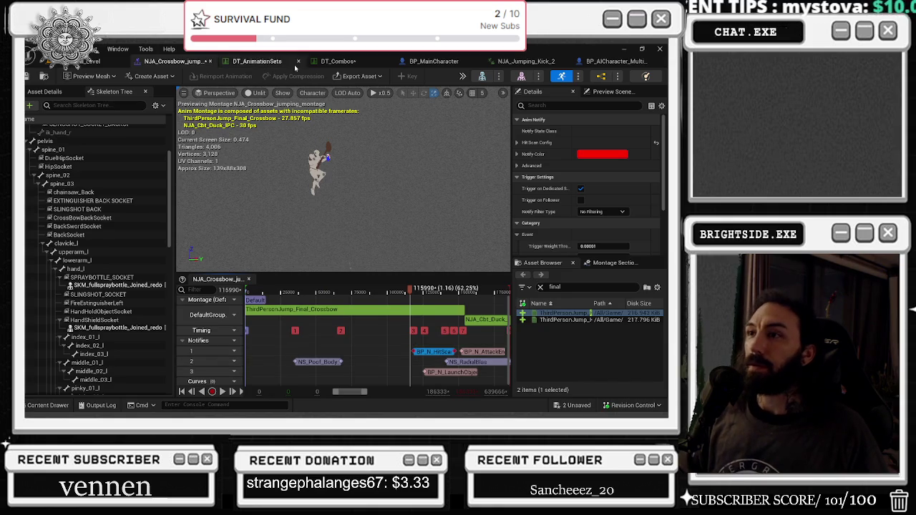
# In DT_Combos, collapse the Crossbow combos and expand the Staff weapon set's combo list.
pyautogui.click(323, 62)
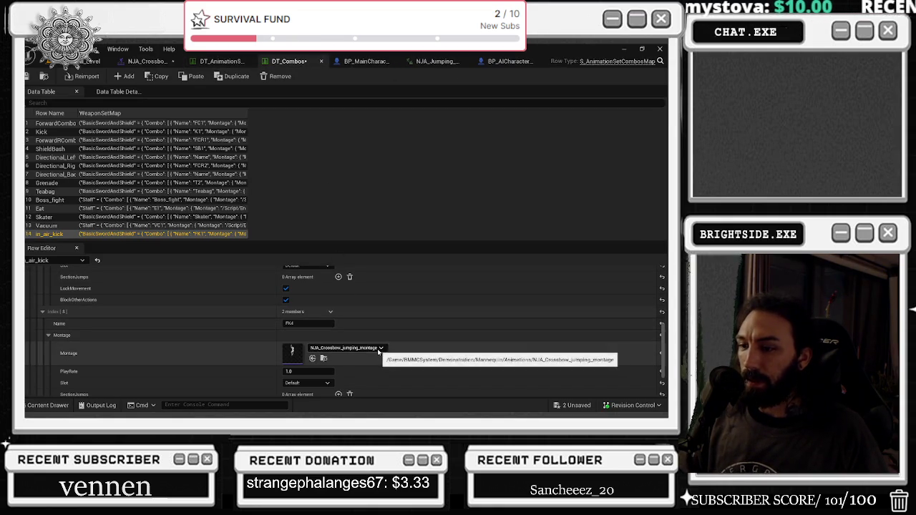
pyautogui.scroll(-3, 390, 355)
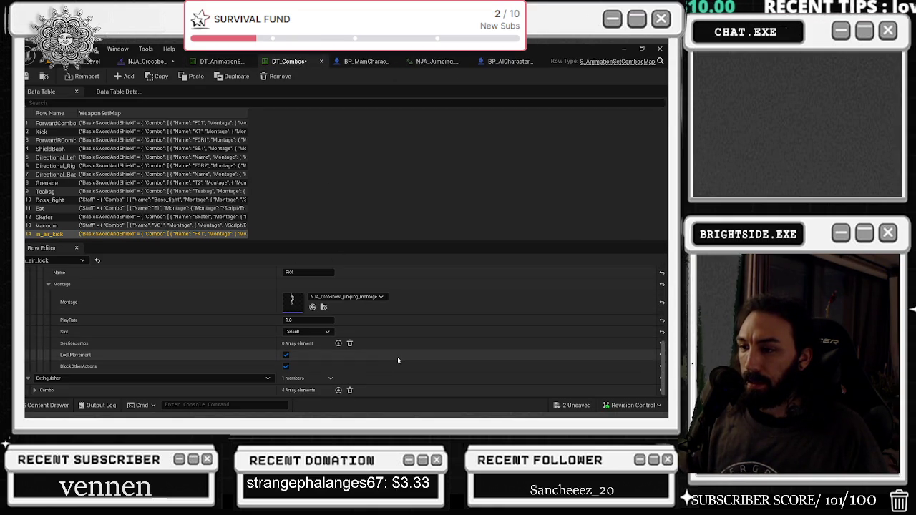
pyautogui.scroll(10, 398, 357)
pyautogui.click(34, 337)
pyautogui.click(27, 301)
pyautogui.click(34, 314)
# Expand combo index 3 and open its A_air_attack_slam montage in the editor.
pyautogui.click(42, 362)
pyautogui.scroll(-2, 74, 336)
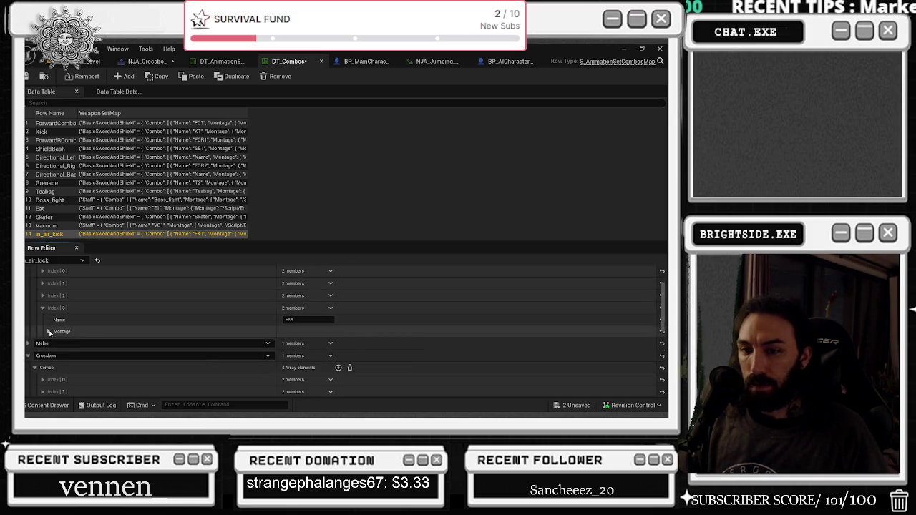
pyautogui.click(49, 332)
pyautogui.doubleClick(293, 352)
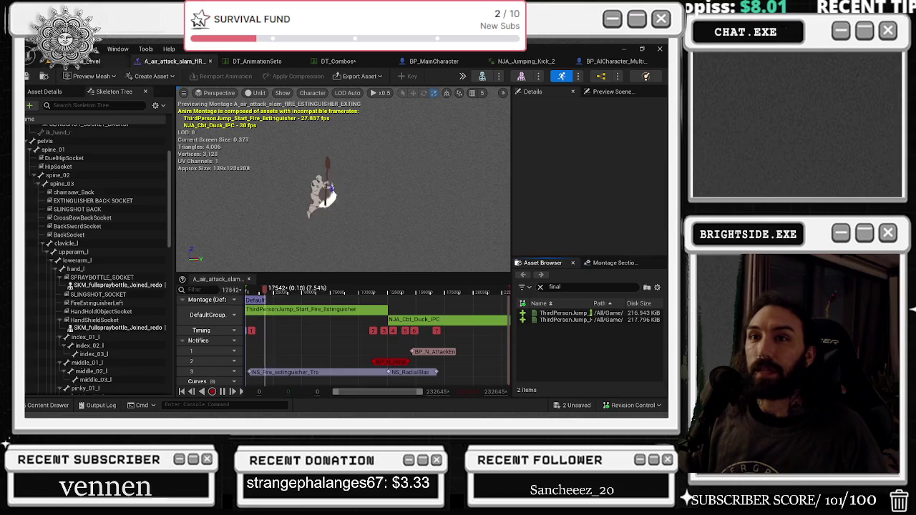
pyautogui.click(66, 49)
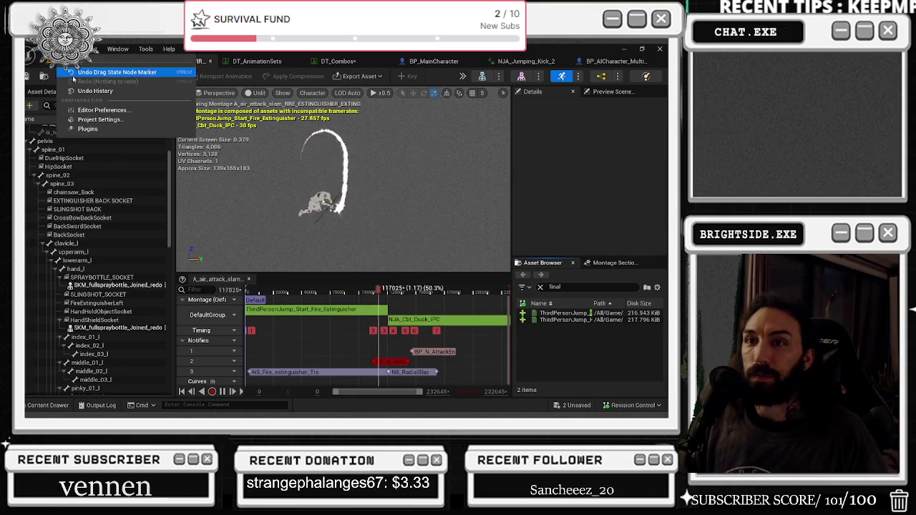
pyautogui.moveTo(108, 81)
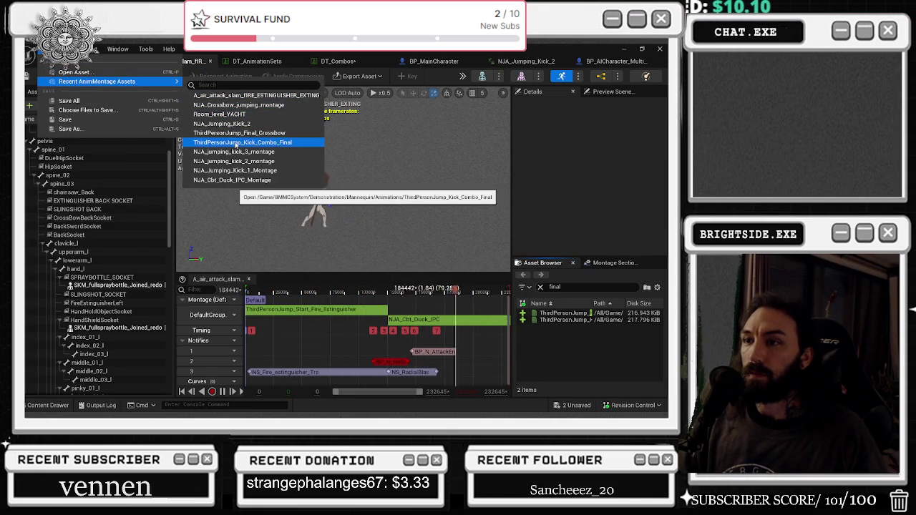
# Open ThirdPersonJump_Final_Crossbow, then reopen NJA_Crossbow_jumping_montage from recent AnimMontage assets.
pyautogui.click(240, 133)
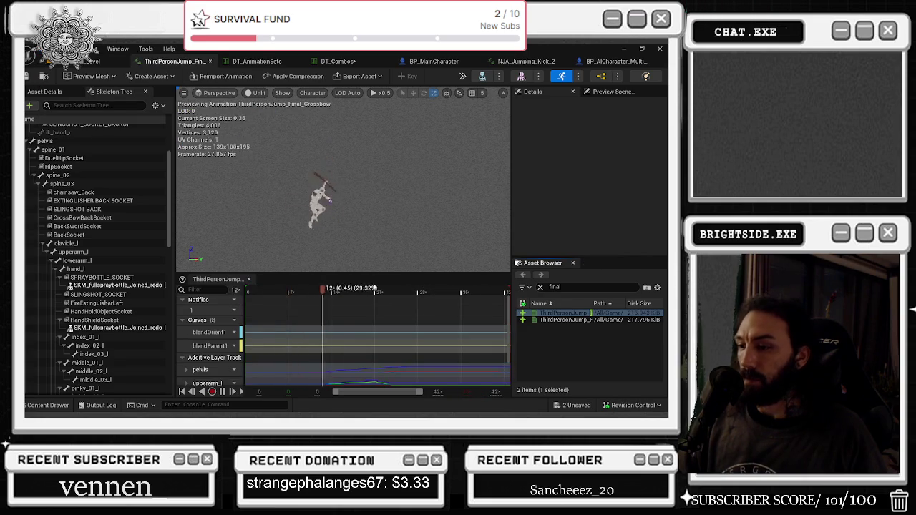
pyautogui.scroll(-3, 359, 314)
pyautogui.scroll(-2, 360, 313)
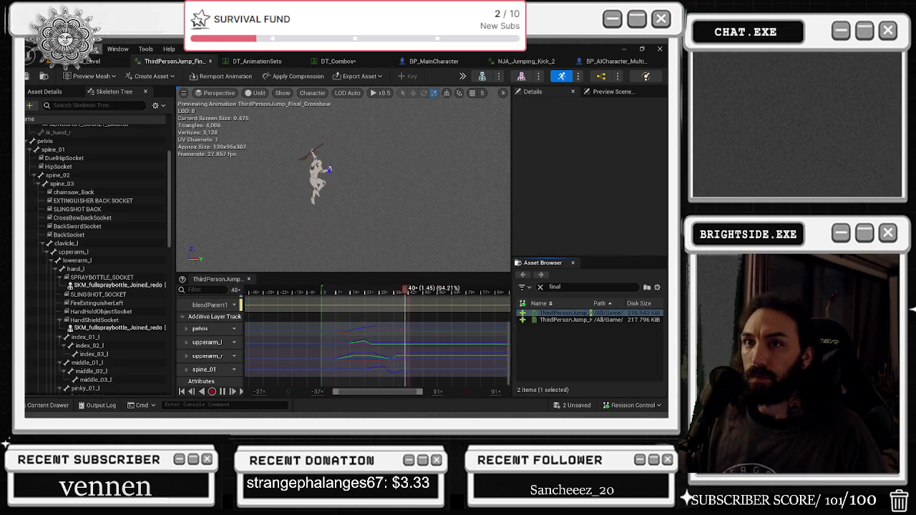
pyautogui.click(37, 48)
pyautogui.moveTo(64, 83)
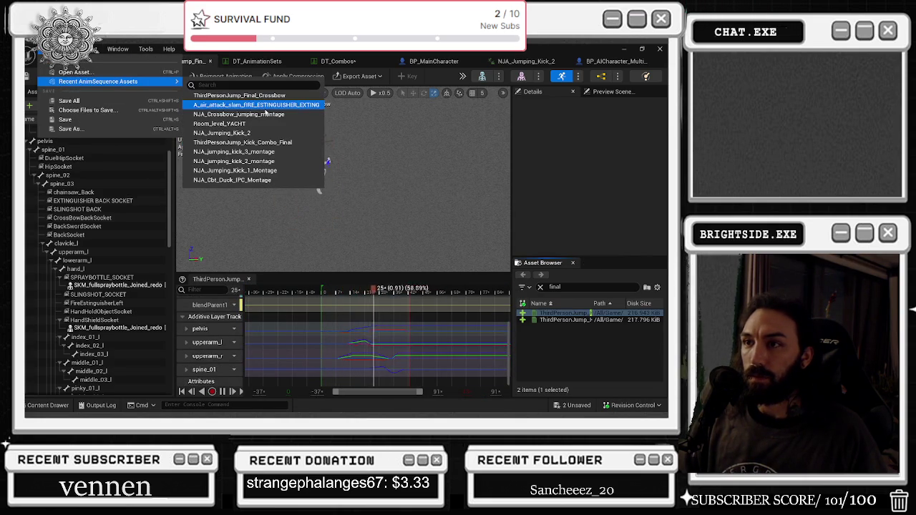
pyautogui.click(270, 116)
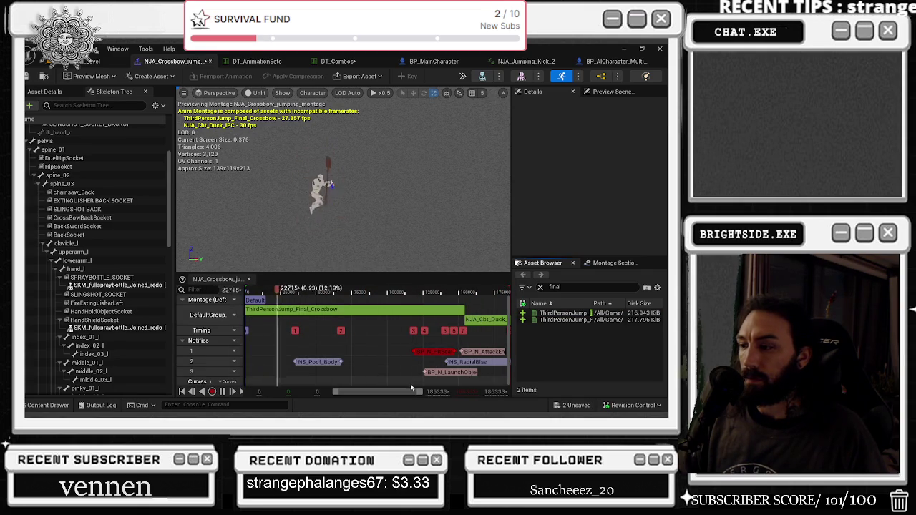
# Delete the BP_N_LaunchObject notify from the crossbow jumping montage.
pyautogui.moveTo(410, 392); pyautogui.dragTo(424, 392)
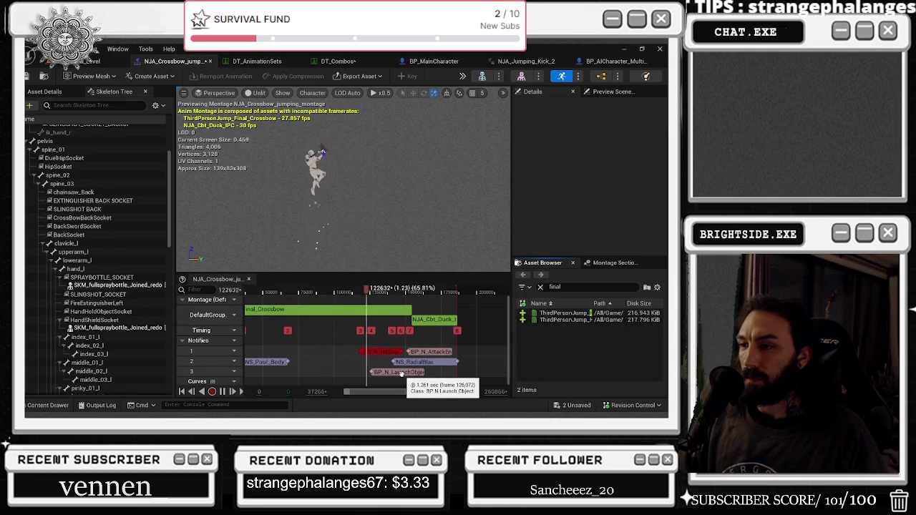
pyautogui.click(401, 372)
pyautogui.press('Delete')
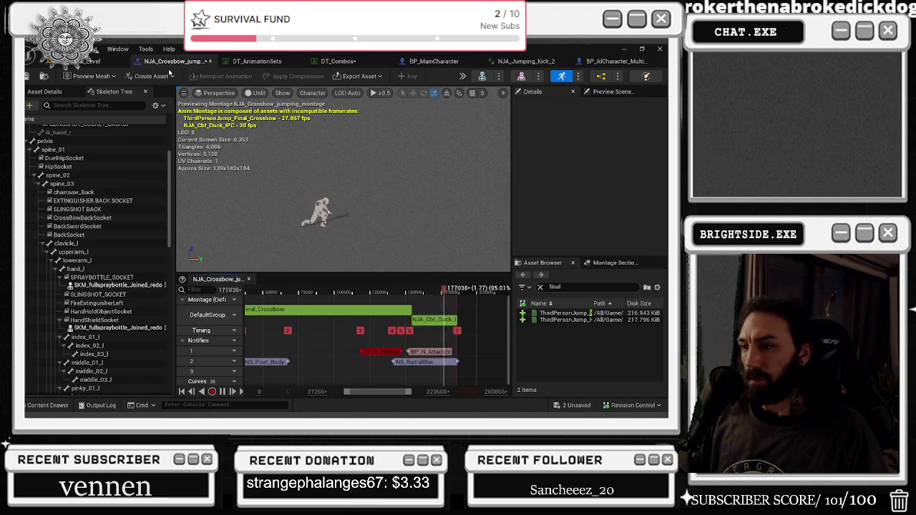
# Move the BP_N_AttackEnd notify slightly later in the montage timeline.
pyautogui.click(412, 364)
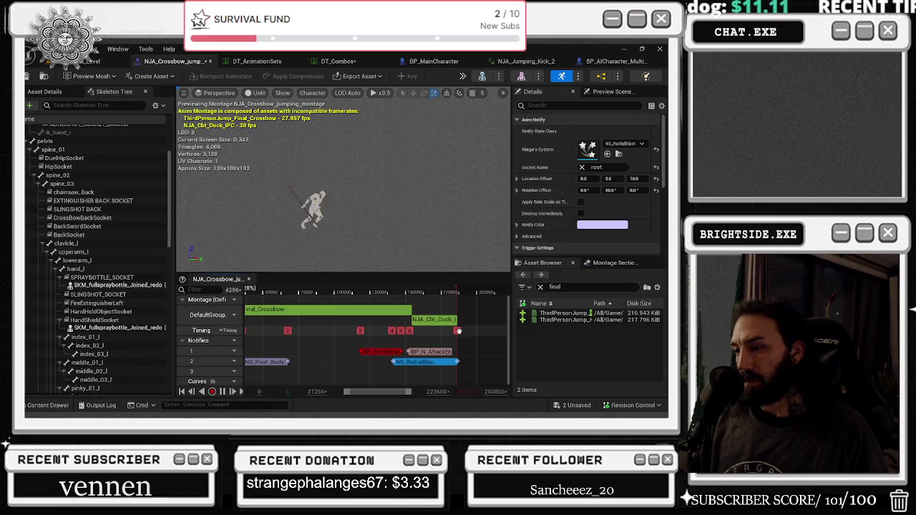
pyautogui.hscroll(-1, 441, 351)
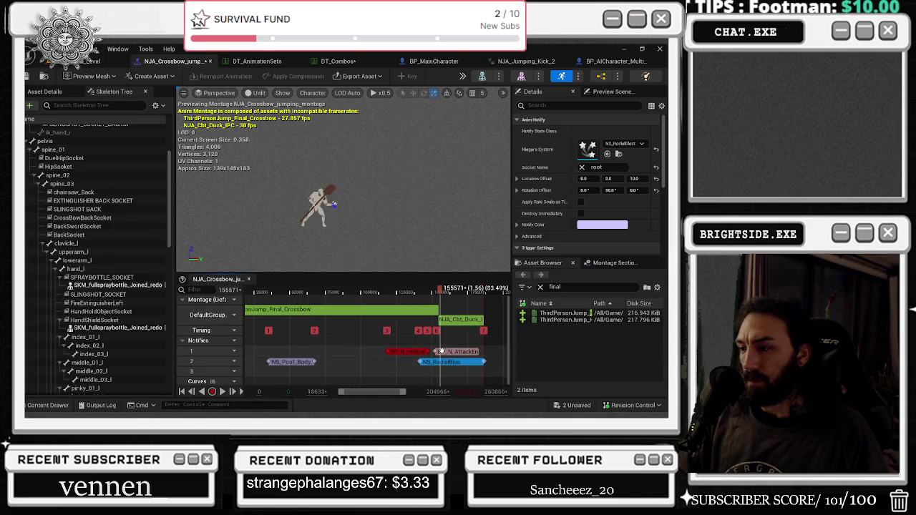
pyautogui.click(443, 354)
pyautogui.moveTo(458, 356); pyautogui.dragTo(435, 354)
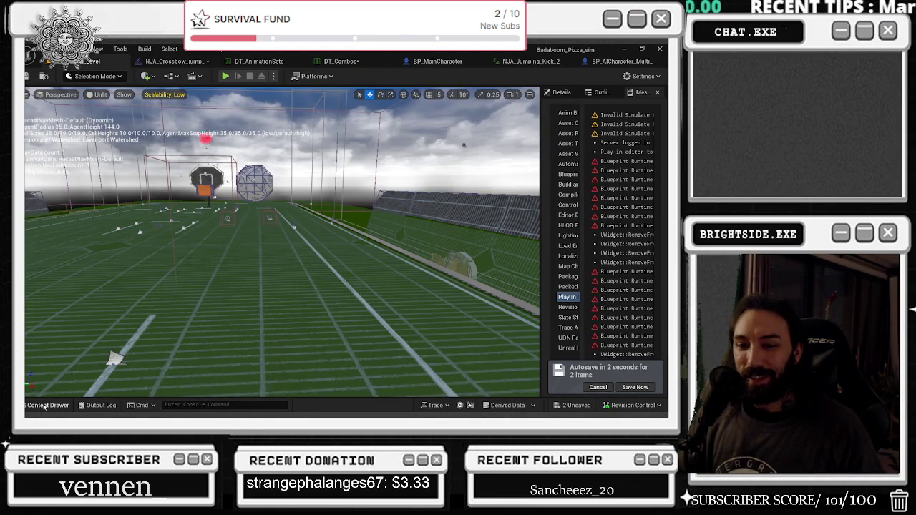
# Open the content browser to the favourite Levels folder.
pyautogui.click(44, 405)
pyautogui.click(57, 295)
pyautogui.scroll(-2, 333, 329)
# Select the BP_RangedWeaponSpawner on the field and show its Details properties.
pyautogui.moveTo(274, 277)
pyautogui.mouseDown()
pyautogui.moveTo(272, 236)
pyautogui.moveTo(269, 273)
pyautogui.mouseUp()
pyautogui.click(268, 273)
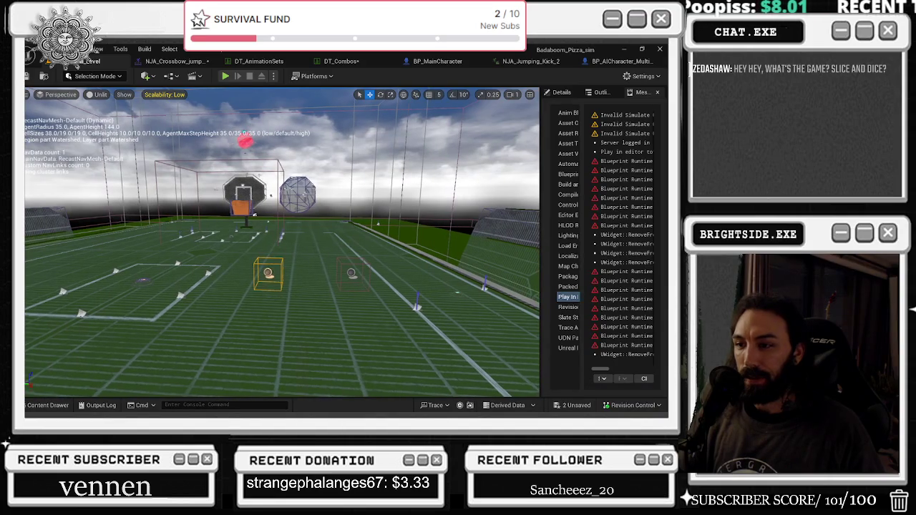
pyautogui.click(565, 93)
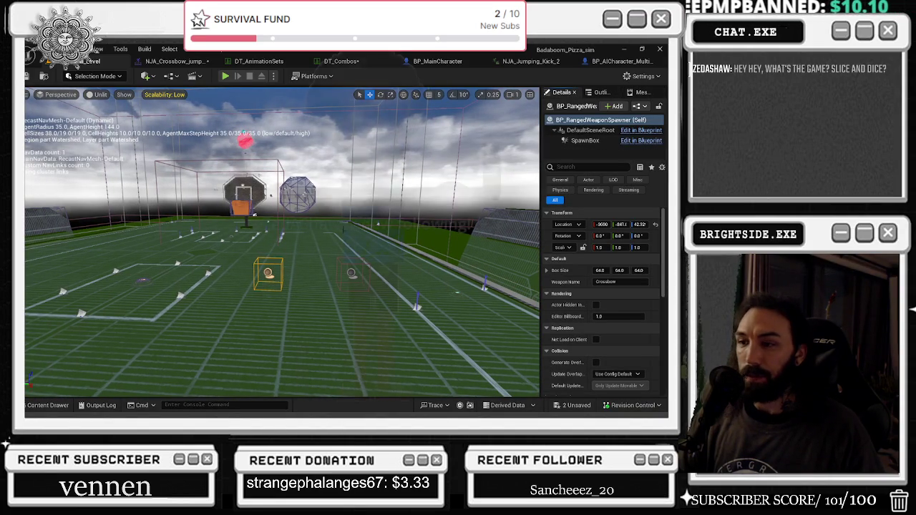
pyautogui.moveTo(271, 195); pyautogui.dragTo(210, 217)
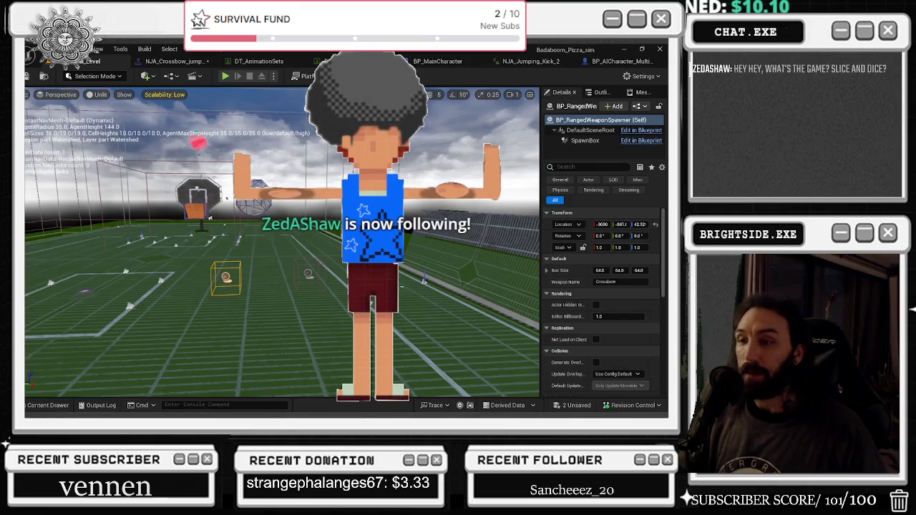
pyautogui.click(49, 406)
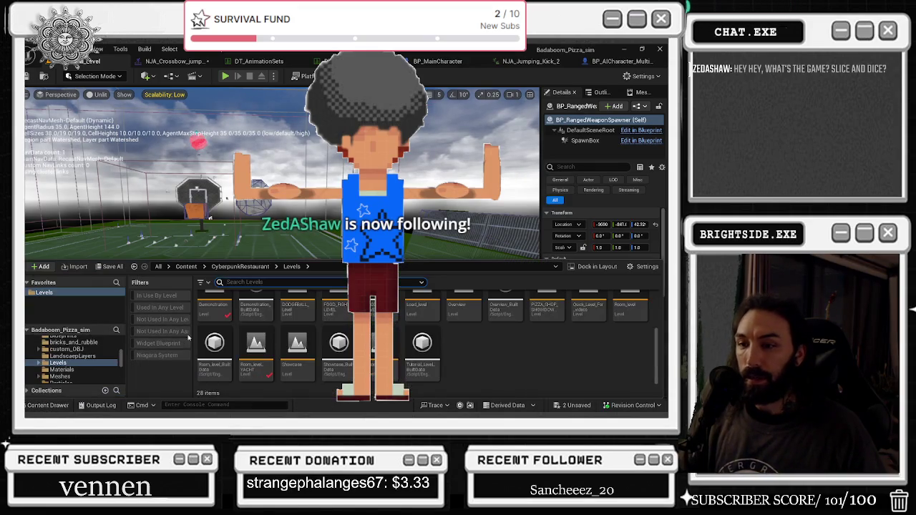
# Load Room_level_YACHT, saving pending changes, and move the crossbow weapon spawner onto the yacht.
pyautogui.doubleClick(261, 352)
pyautogui.click(347, 327)
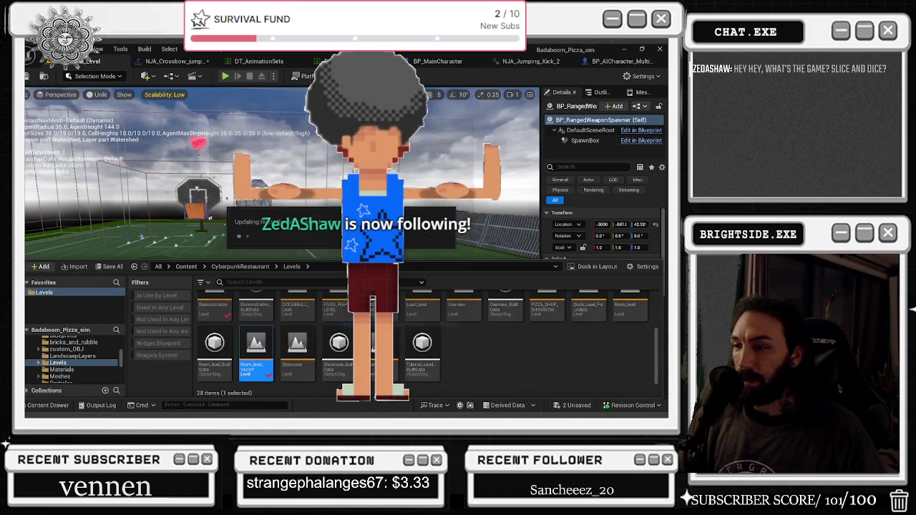
pyautogui.moveTo(286, 251)
pyautogui.mouseDown()
pyautogui.moveTo(232, 249)
pyautogui.moveTo(193, 208)
pyautogui.mouseUp()
pyautogui.click(262, 252)
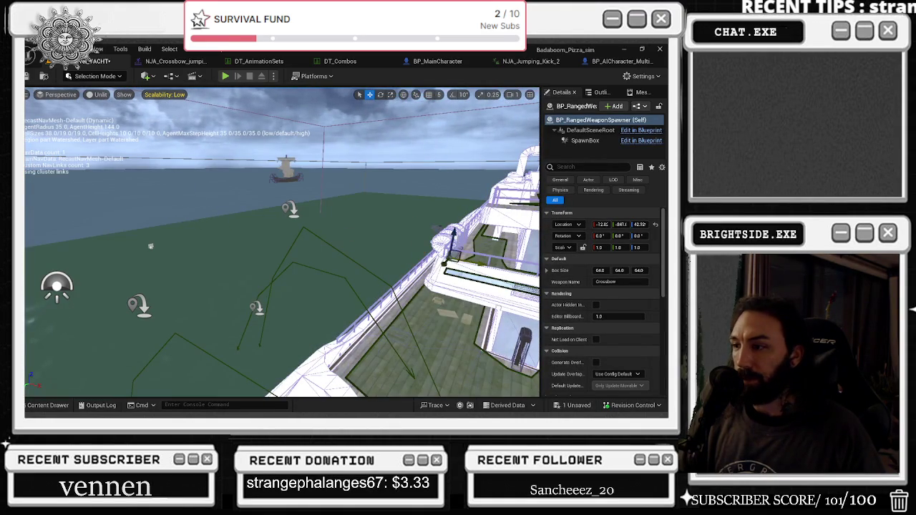
pyautogui.moveTo(442, 267); pyautogui.dragTo(429, 264)
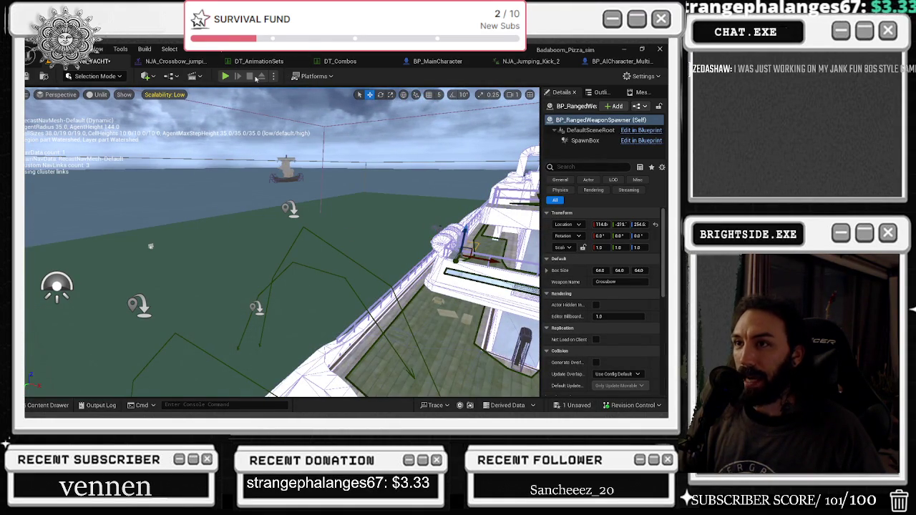
pyautogui.click(225, 77)
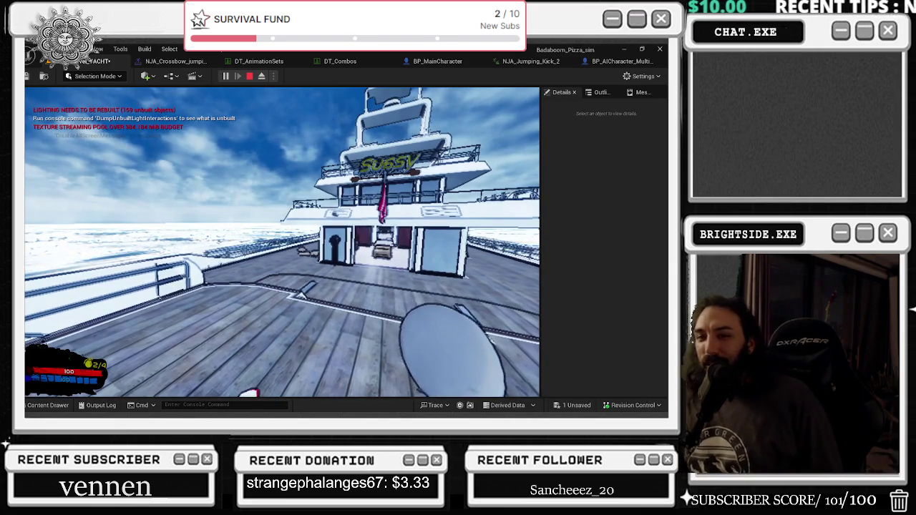
# Play-test the yacht level in the editor, then stop the session.
pyautogui.hotkey('alt', 'Tab')
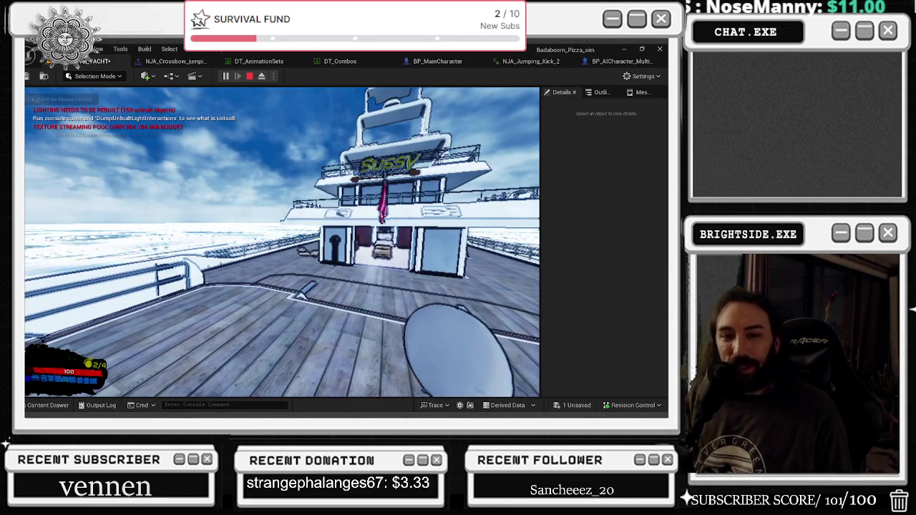
pyautogui.click(157, 222)
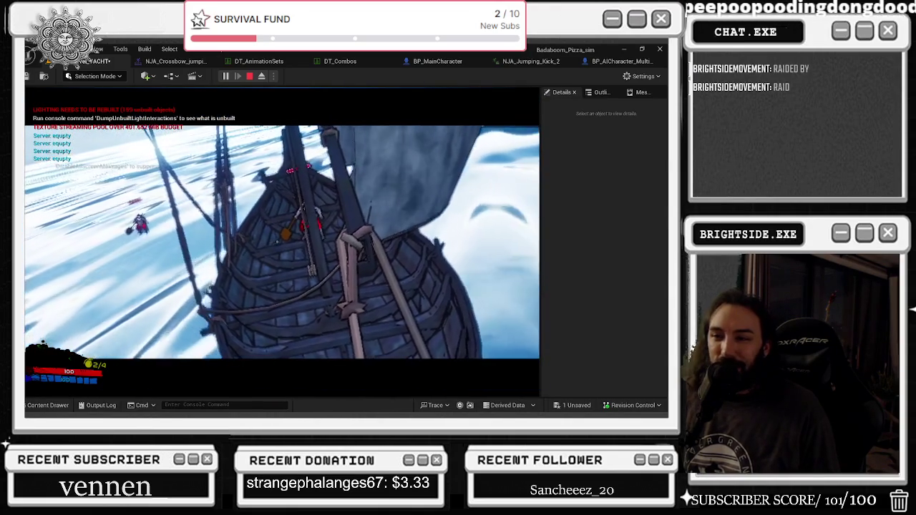
pyautogui.press('Escape')
pyautogui.click(169, 75)
# Wire the Append node to Display Name in the yacht Level Blueprint, compile, and play again.
pyautogui.click(191, 141)
pyautogui.scroll(3, 397, 219)
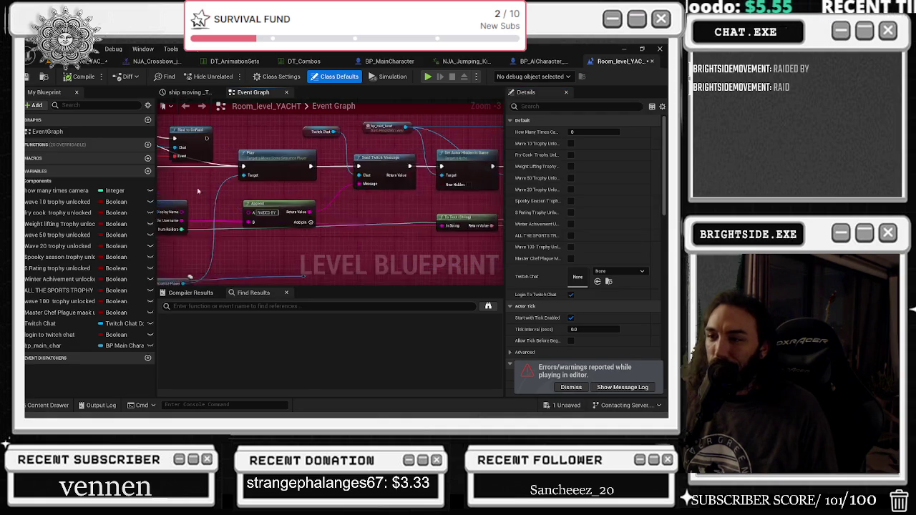
pyautogui.moveTo(489, 180); pyautogui.dragTo(293, 183)
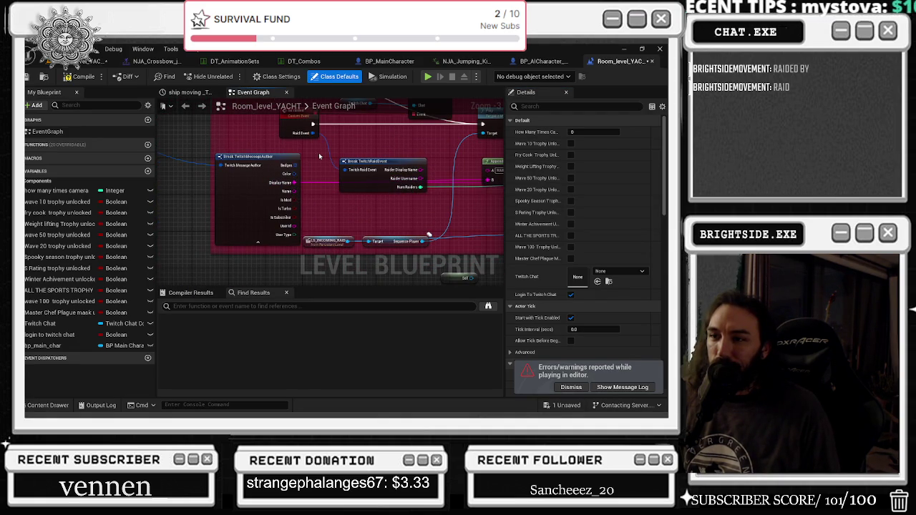
pyautogui.click(71, 80)
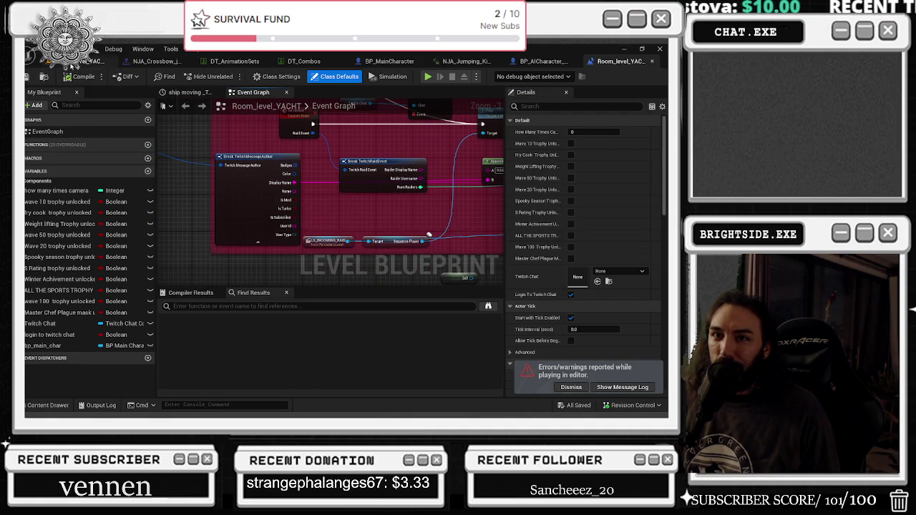
pyautogui.click(82, 62)
pyautogui.click(225, 76)
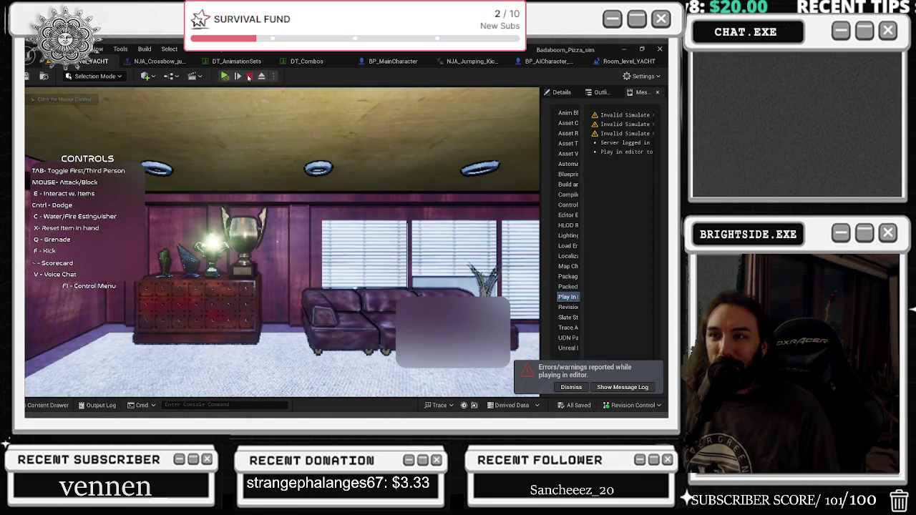
# Restart the play-test with a chosen play mode, walk onto the deck, then stop.
pyautogui.press('Escape')
pyautogui.click(272, 75)
pyautogui.click(225, 77)
pyautogui.click(282, 243)
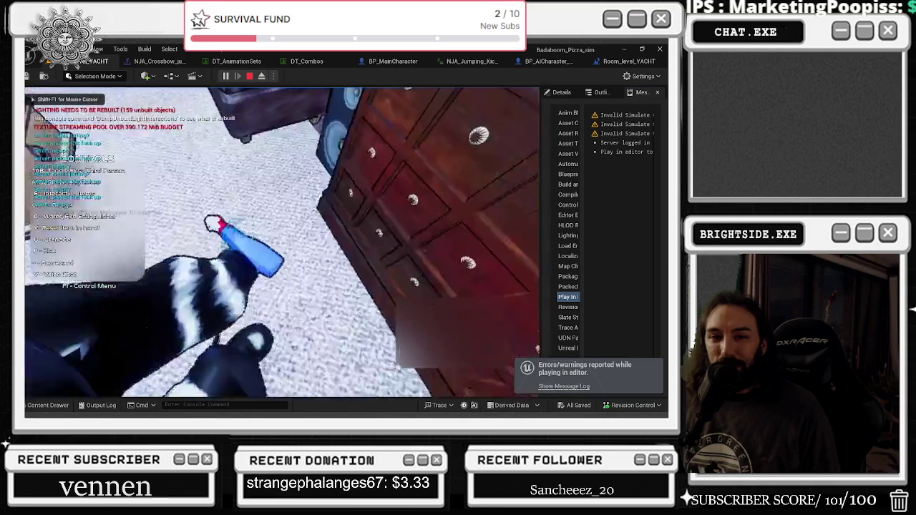
pyautogui.press('w')
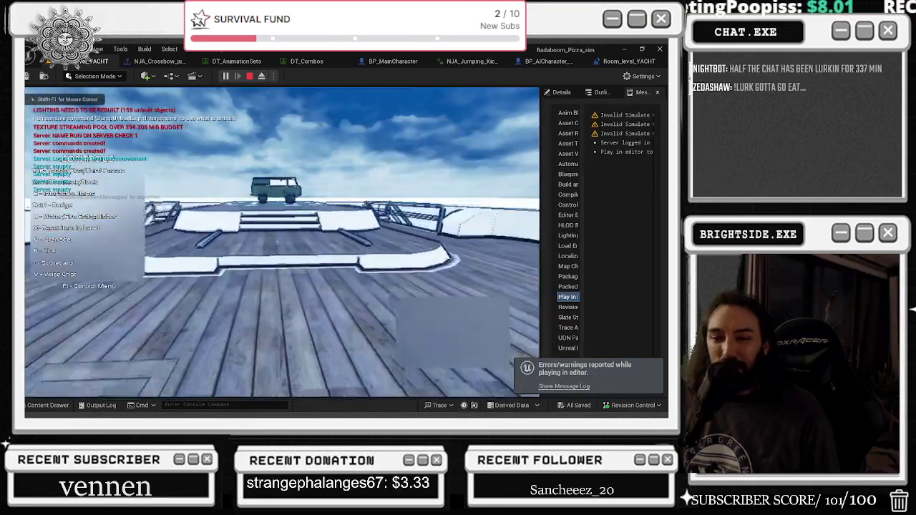
pyautogui.hotkey('alt', 'Tab')
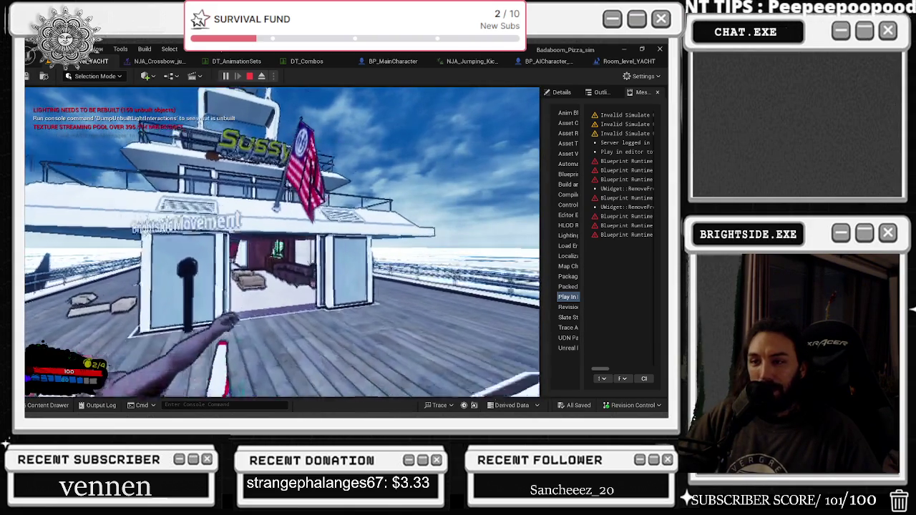
pyautogui.press('Escape')
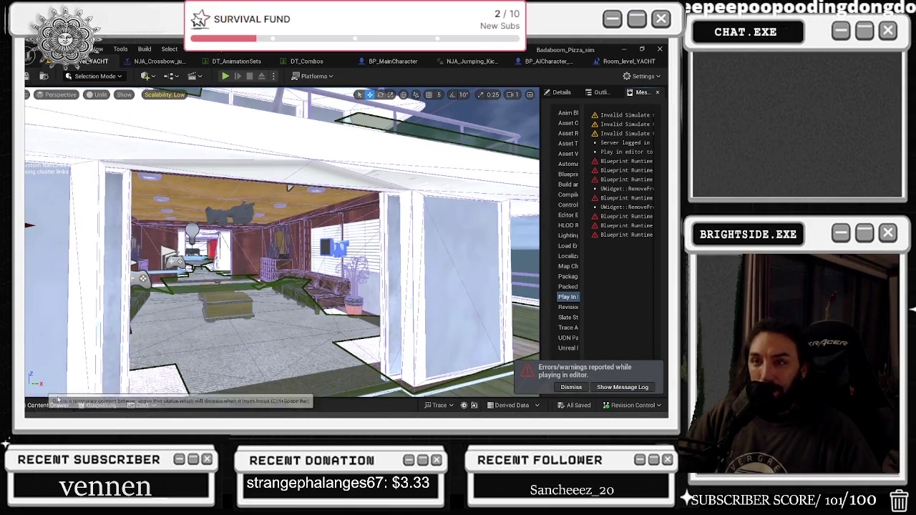
# Fly the camera out along the deck and save Room_level_YACHT.
pyautogui.moveTo(523, 88)
pyautogui.mouseDown()
pyautogui.moveTo(501, 143)
pyautogui.moveTo(465, 179)
pyautogui.moveTo(257, 201)
pyautogui.mouseUp()
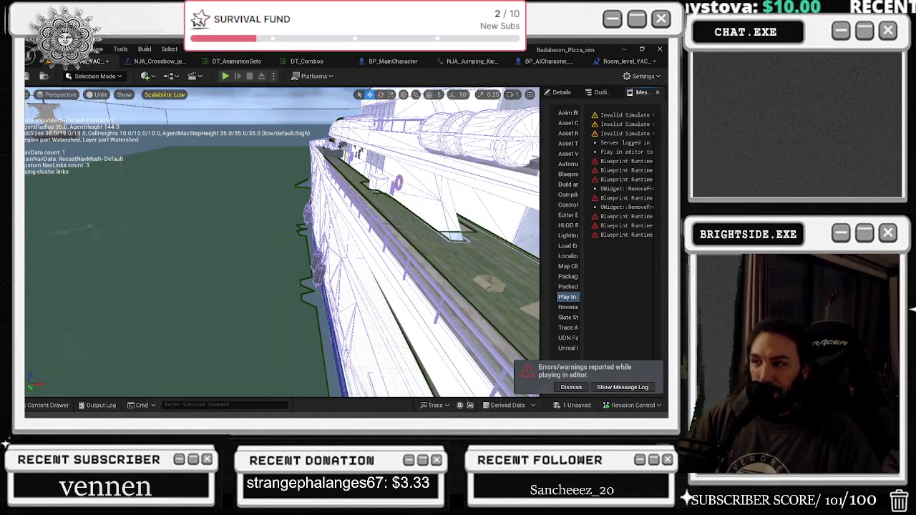
pyautogui.moveTo(287, 236); pyautogui.dragTo(301, 244)
pyautogui.click(576, 406)
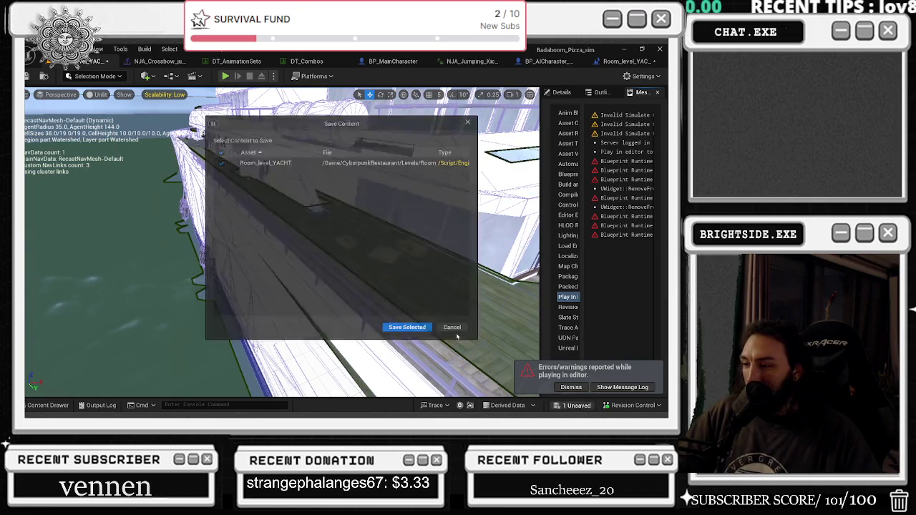
pyautogui.click(405, 325)
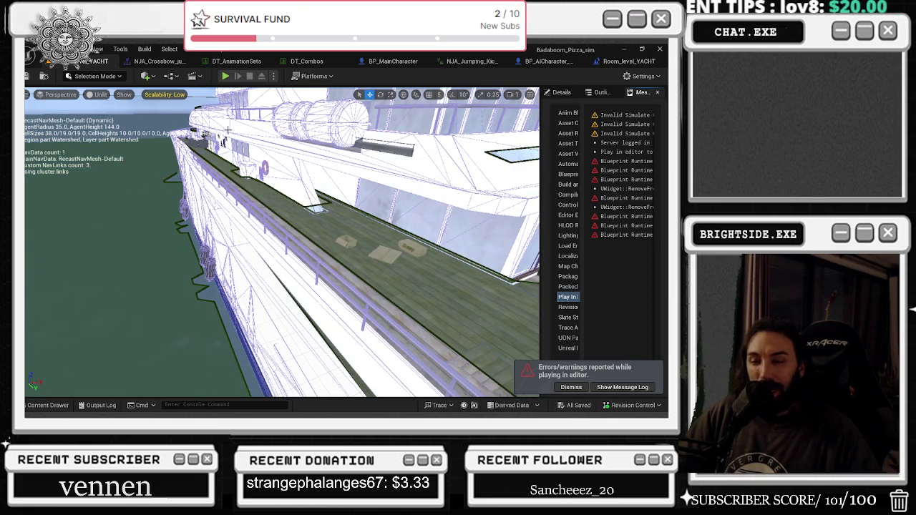
# Run a short play-test of the yacht level and stop it.
pyautogui.moveTo(309, 149); pyautogui.dragTo(336, 155)
pyautogui.click(225, 76)
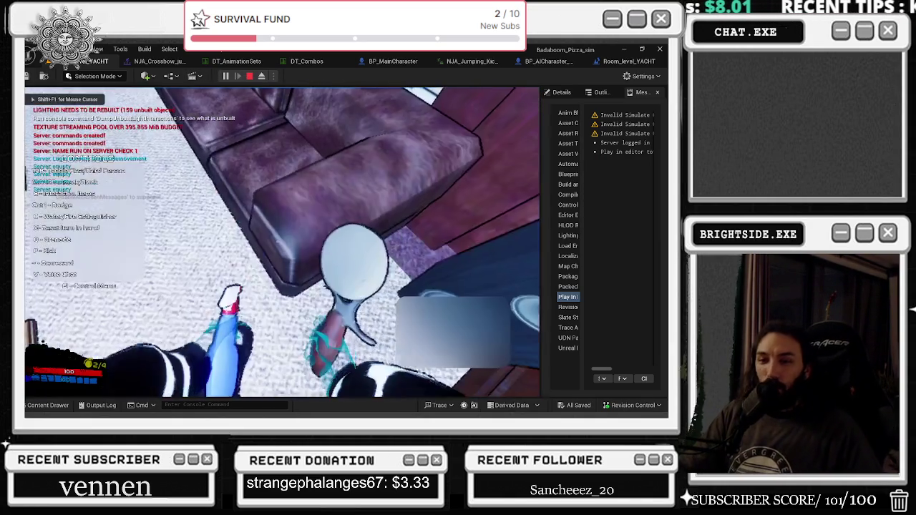
pyautogui.press('Escape')
pyautogui.moveTo(157, 294); pyautogui.dragTo(293, 235)
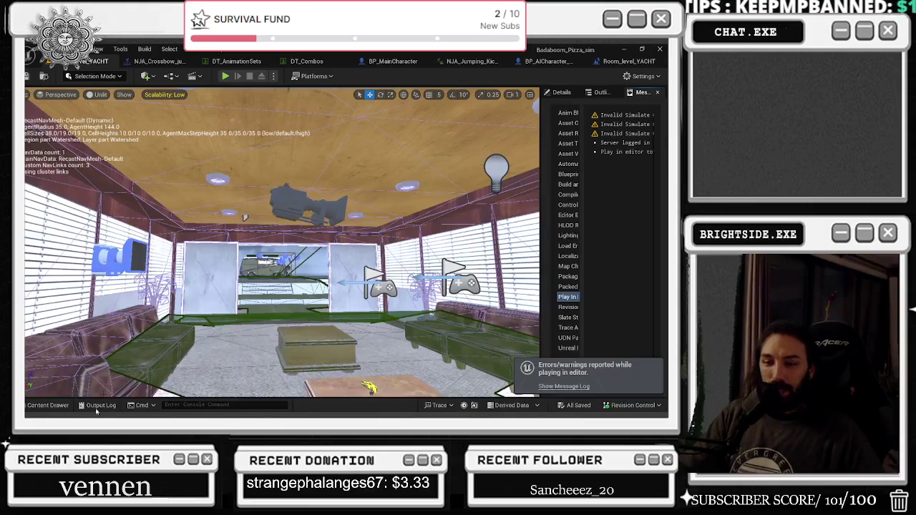
# Bring up the project's content browser, then switch windows and adjust the background music.
pyautogui.click(48, 405)
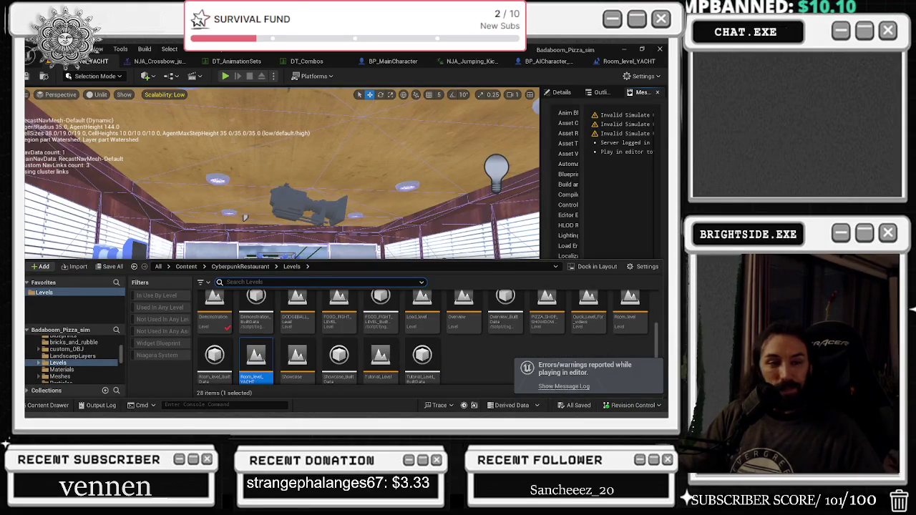
pyautogui.hotkey('alt', 'Tab')
pyautogui.press('Escape')
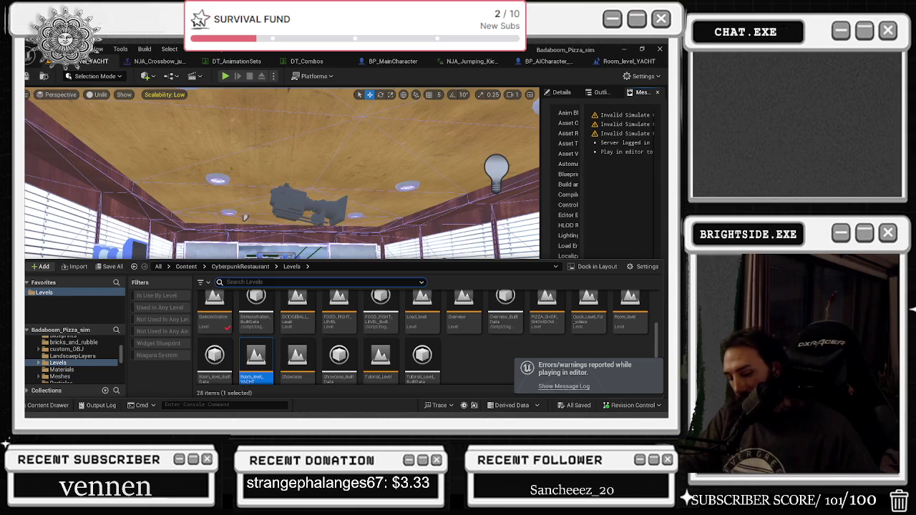
pyautogui.press('XF86AudioPlay')
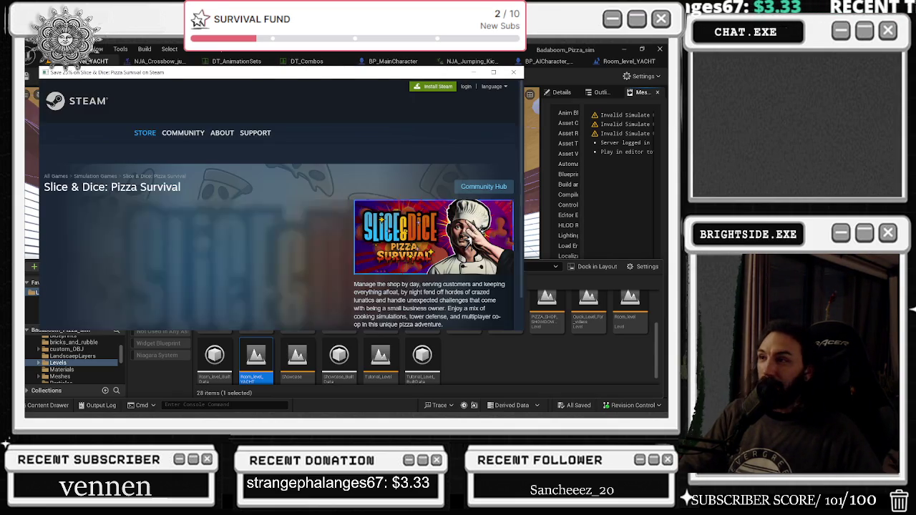
# Watch the Slice & Dice: Pizza Survival trailer fullscreen, then close the Steam window.
pyautogui.click(494, 72)
pyautogui.click(251, 266)
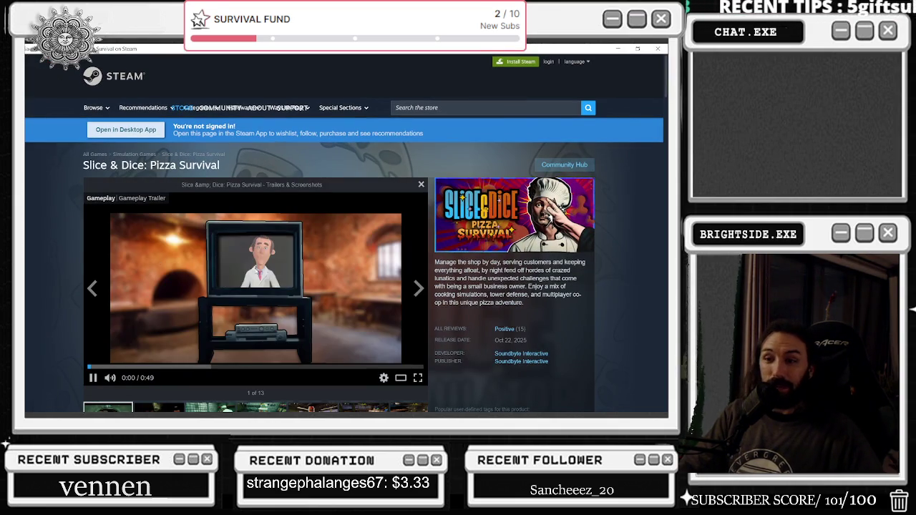
pyautogui.click(419, 375)
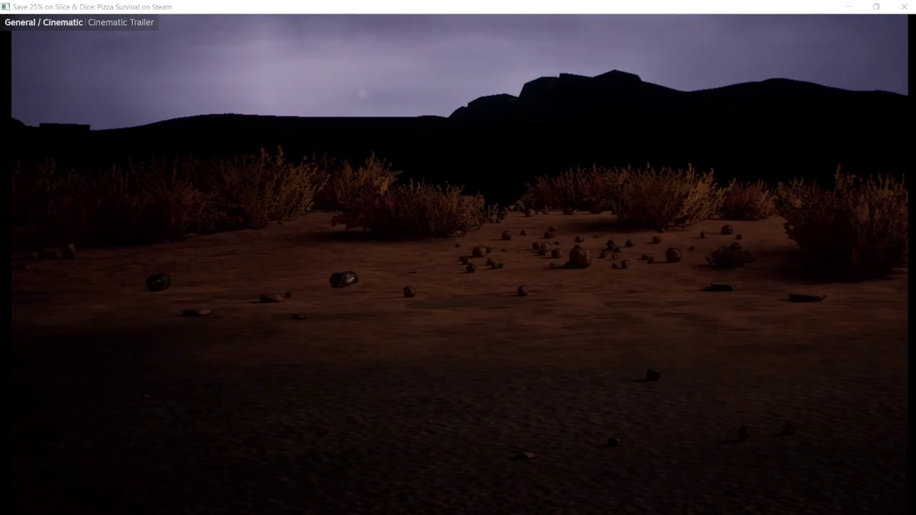
pyautogui.press('XF86AudioRaiseVolume')
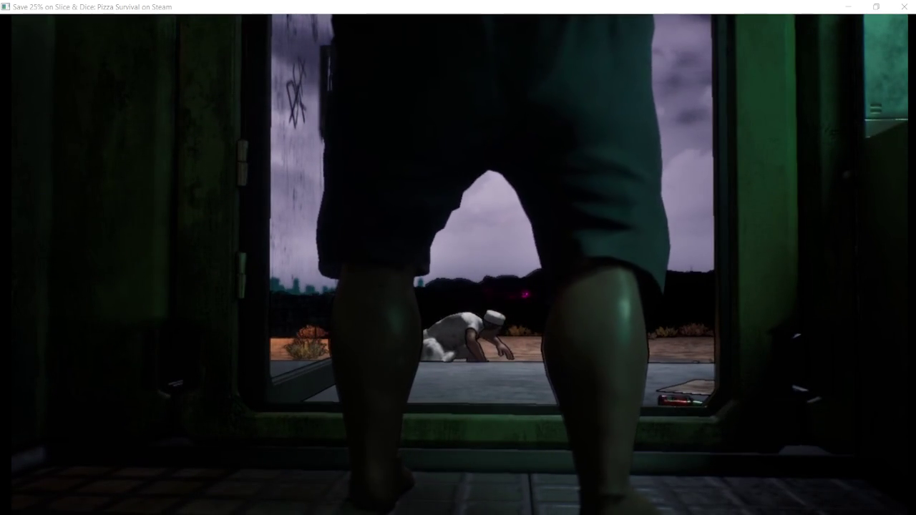
pyautogui.moveTo(711, 264)
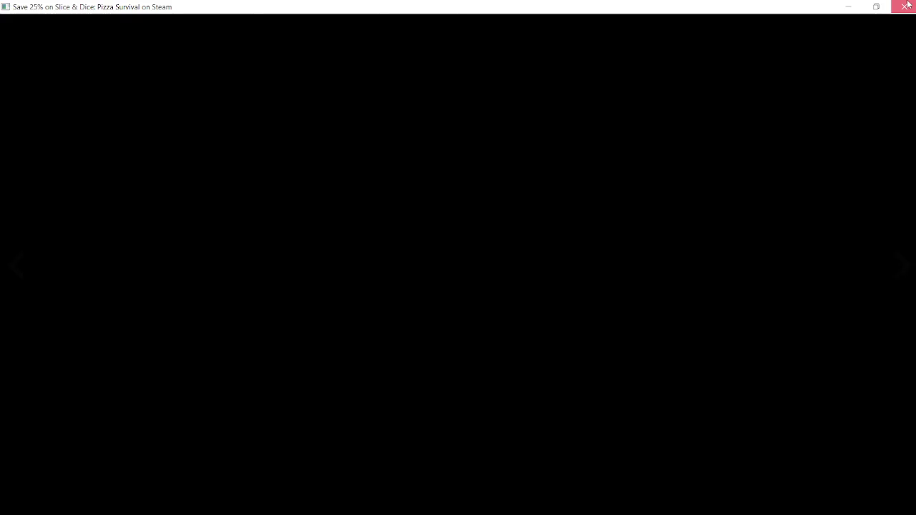
pyautogui.click(903, 6)
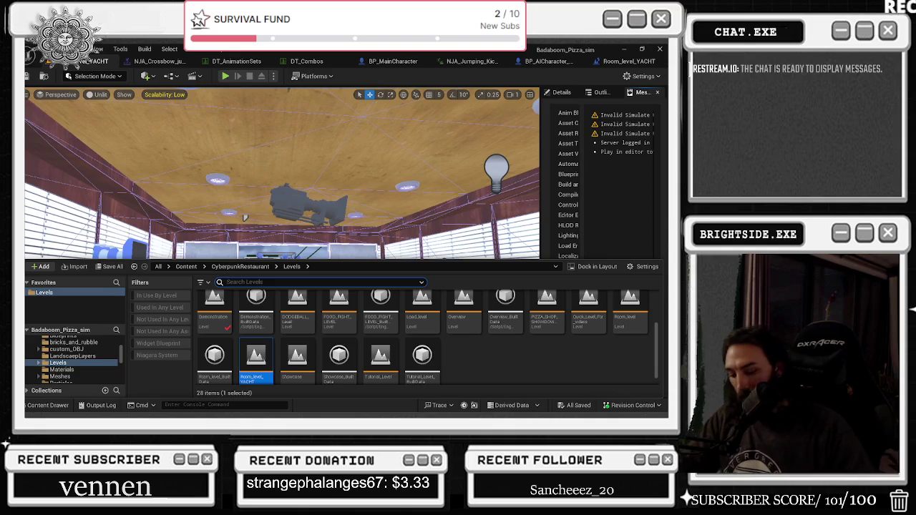
# Raise the music volume and load Basketball_Level from the Content Drawer.
pyautogui.press('XF86AudioRaiseVolume')
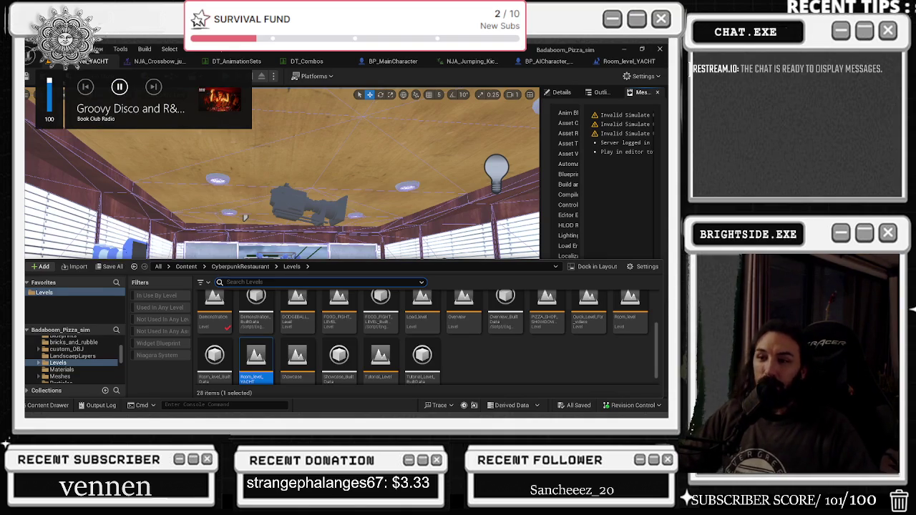
pyautogui.scroll(3, 251, 323)
pyautogui.doubleClick(254, 322)
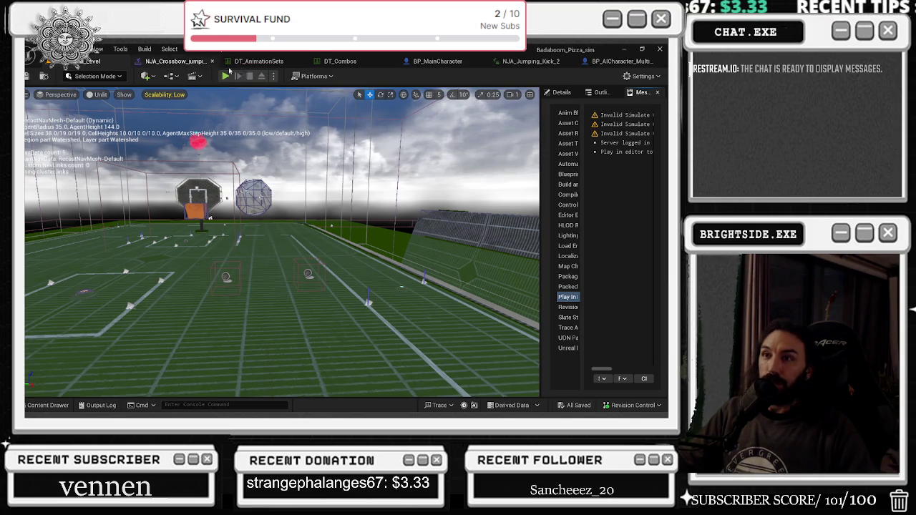
# Switch to NJA_Crossbow_jumping_montage, pause its preview and check the preview scene settings.
pyautogui.click(182, 61)
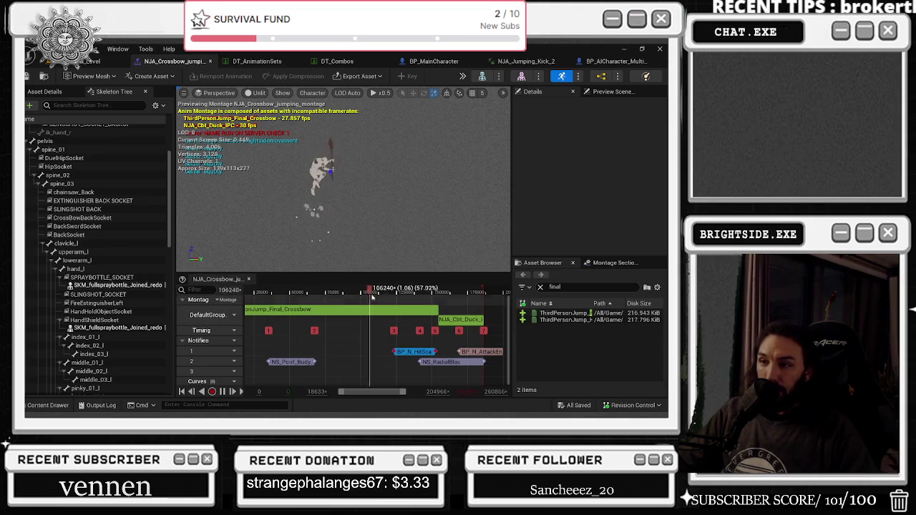
pyautogui.click(412, 354)
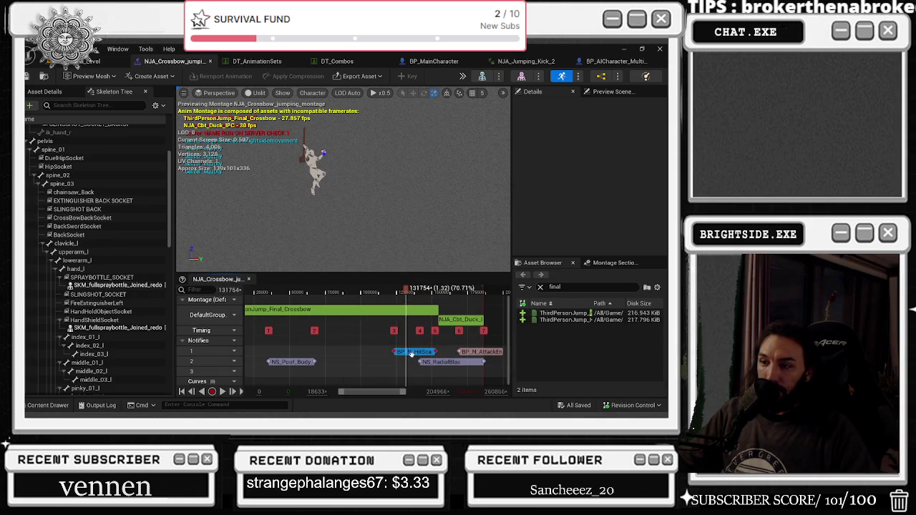
pyautogui.click(603, 91)
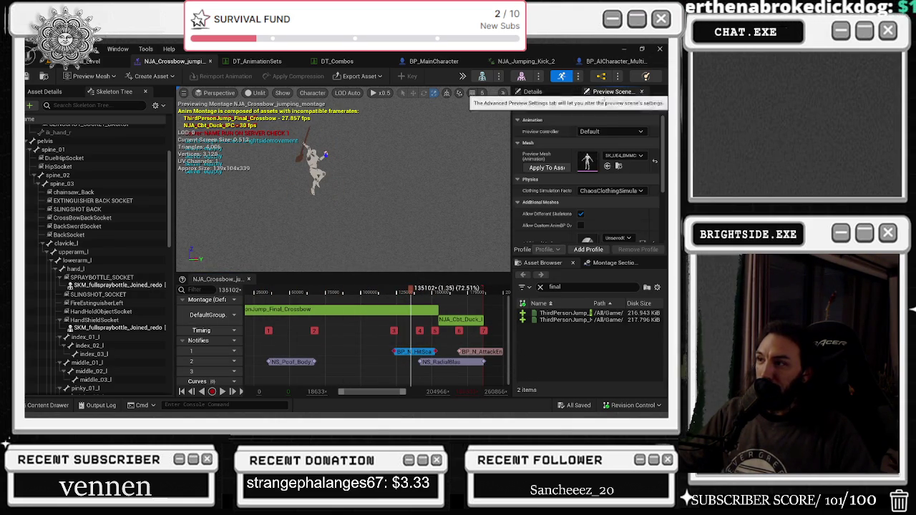
pyautogui.scroll(-3, 639, 200)
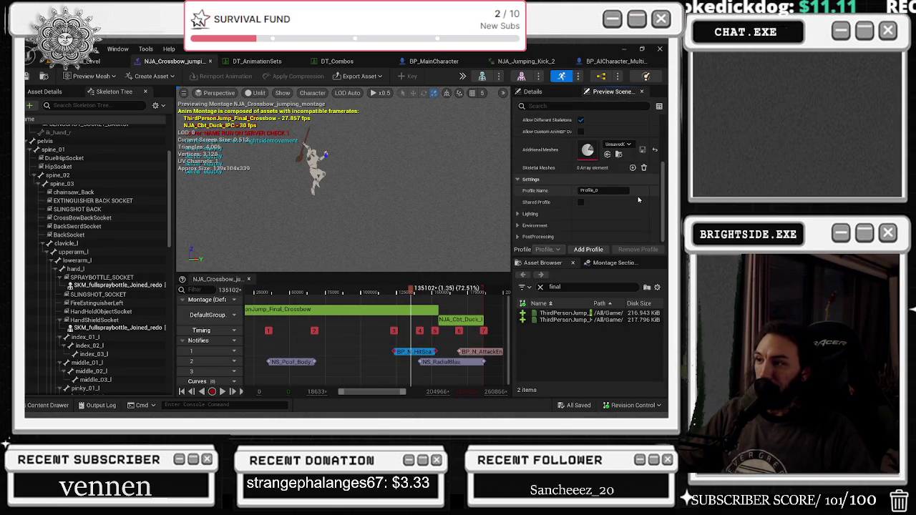
pyautogui.scroll(3, 639, 199)
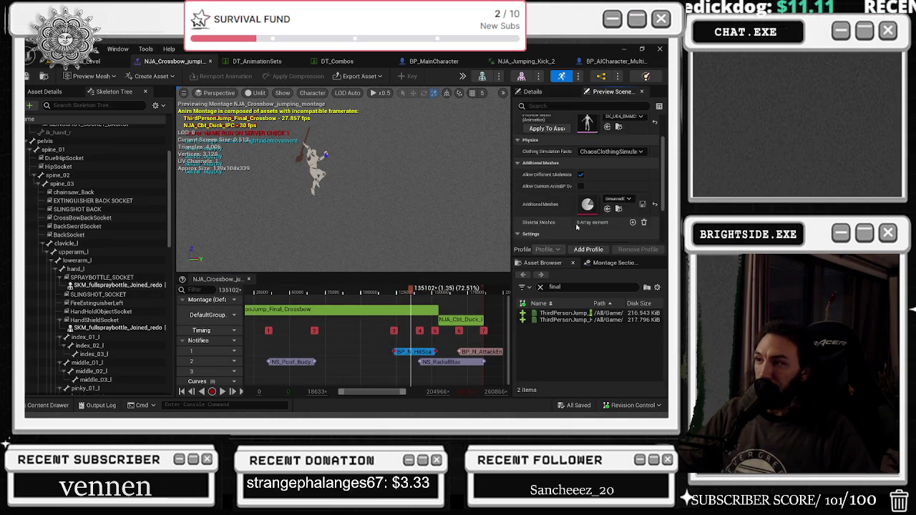
# Inspect the hit-scan notify, then scrub to about 76 percent and replay the montage.
pyautogui.rightClick(421, 351)
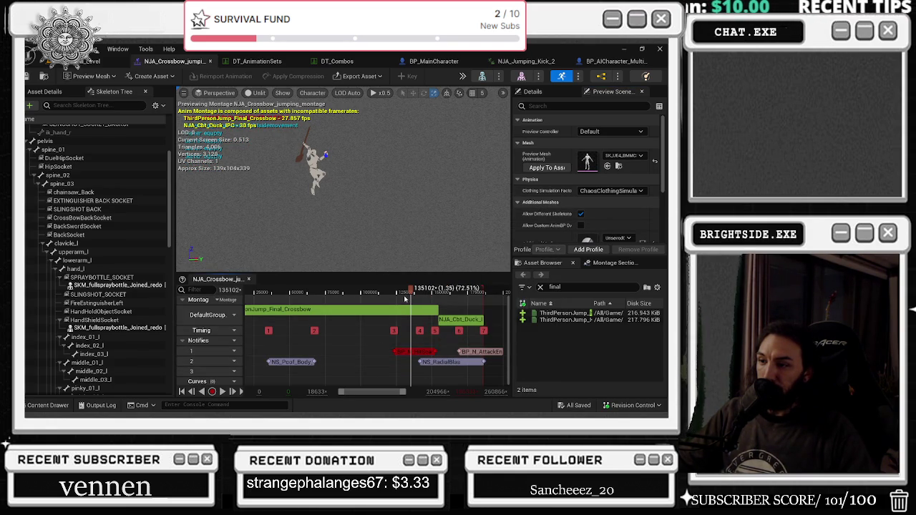
pyautogui.moveTo(411, 289)
pyautogui.mouseDown()
pyautogui.moveTo(429, 290)
pyautogui.moveTo(248, 290)
pyautogui.mouseUp()
pyautogui.press('space')
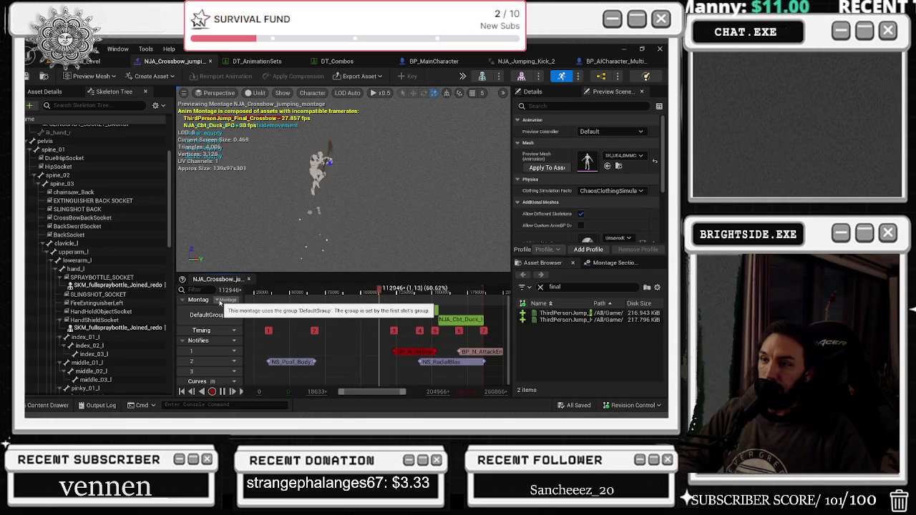
pyautogui.press('space')
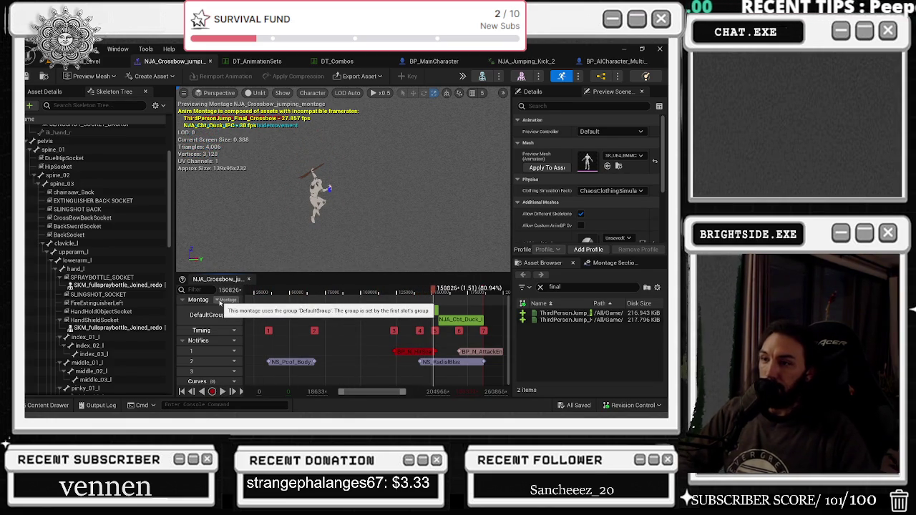
# Check the NS_RadialBlast notify's timing and details, then open the NS_RadialBlast system.
pyautogui.click(445, 363)
pyautogui.rightClick(450, 364)
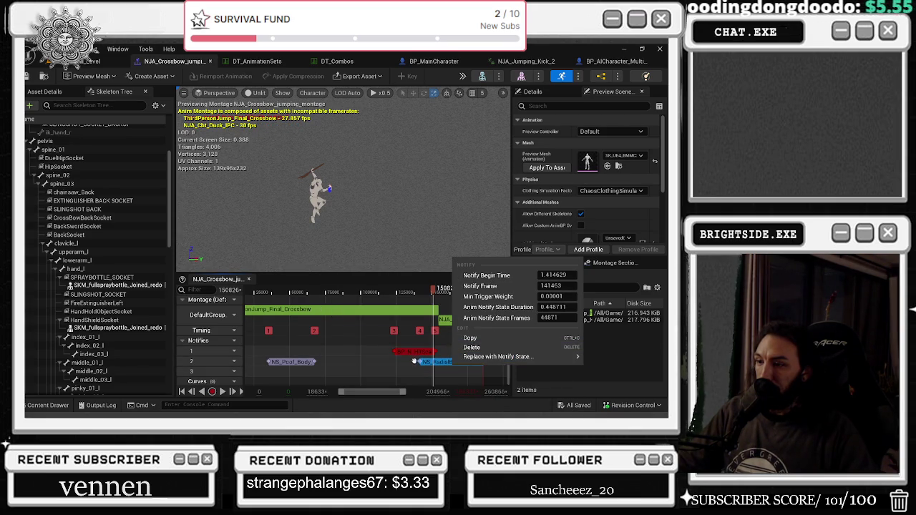
pyautogui.click(413, 362)
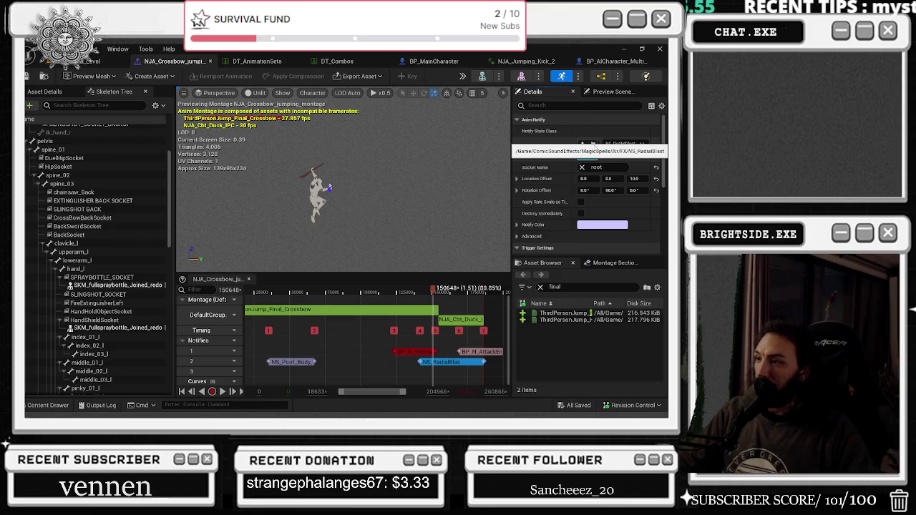
pyautogui.doubleClick(586, 143)
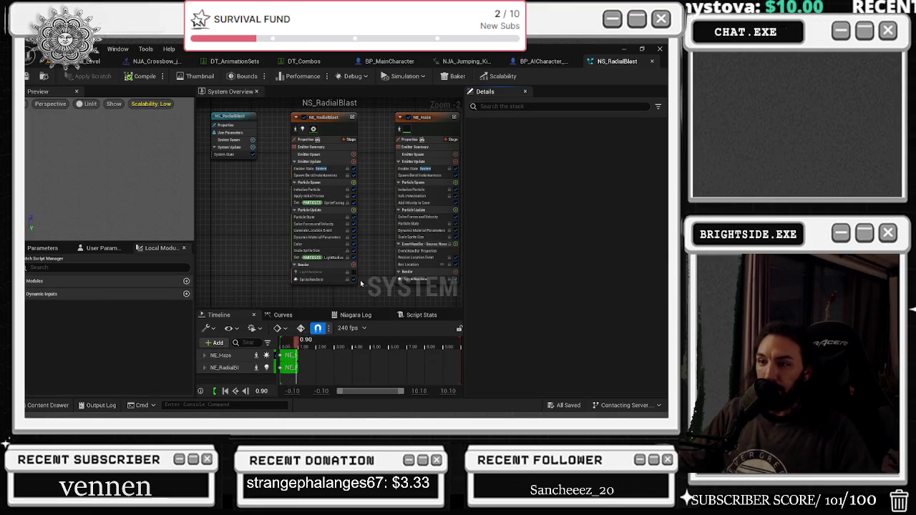
# Turn on interpolated spawning for the NE_RadialBlast emitter in NS_RadialBlast.
pyautogui.click(329, 173)
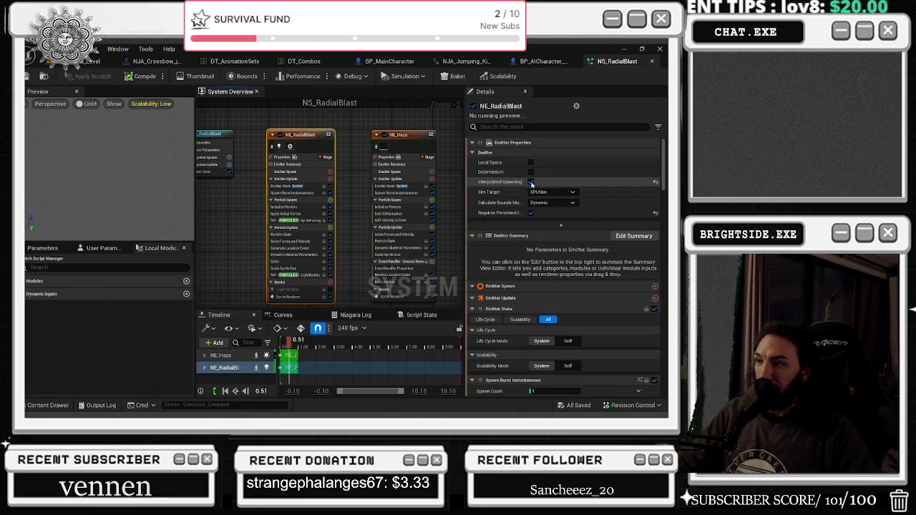
pyautogui.moveTo(277, 119); pyautogui.dragTo(438, 301)
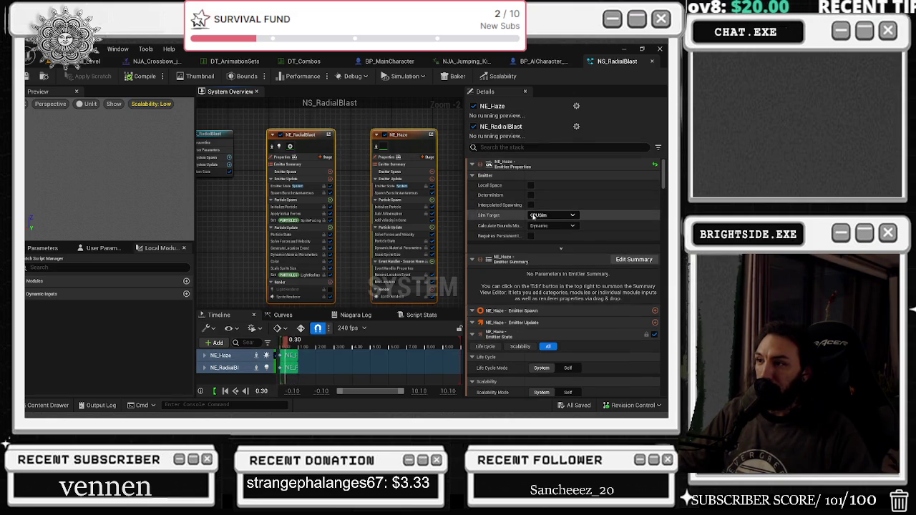
pyautogui.click(300, 136)
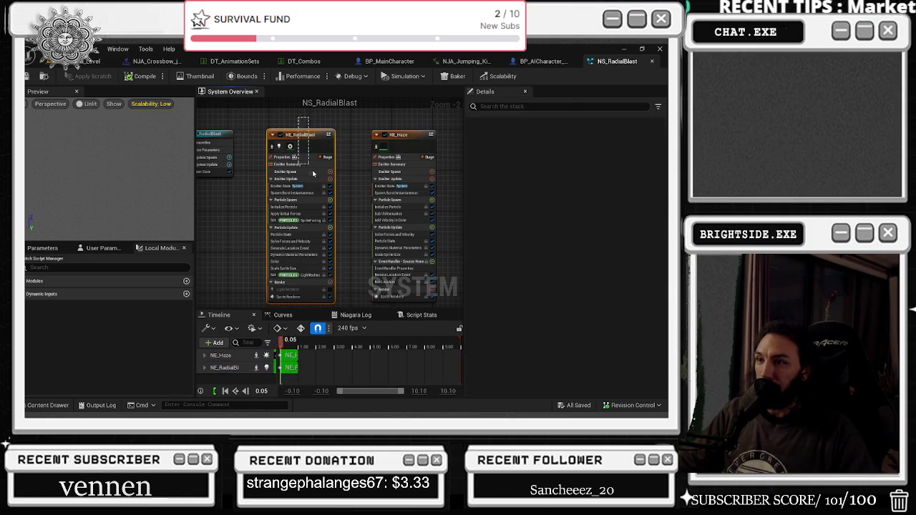
pyautogui.click(531, 182)
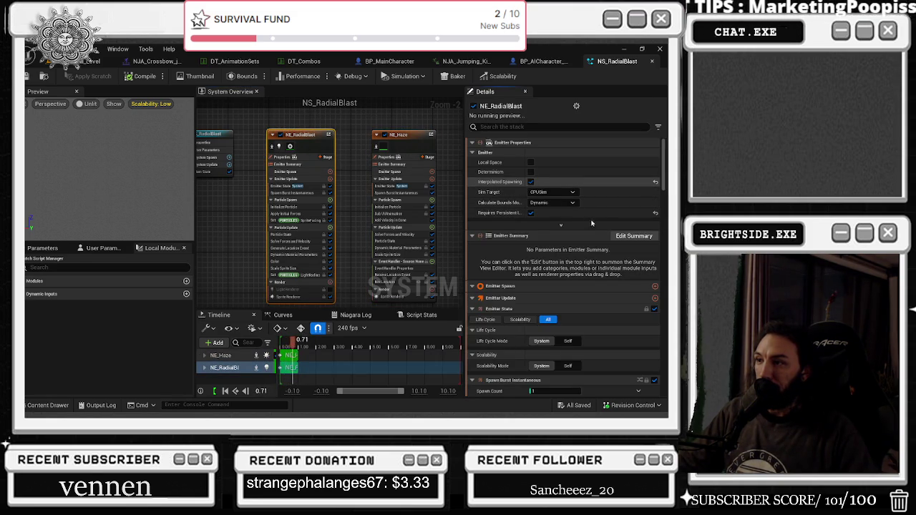
pyautogui.click(382, 144)
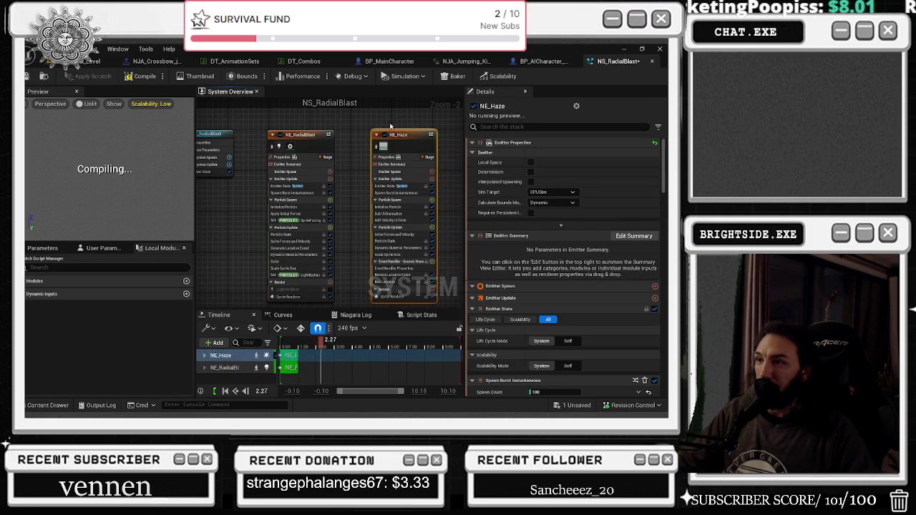
pyautogui.press('Home')
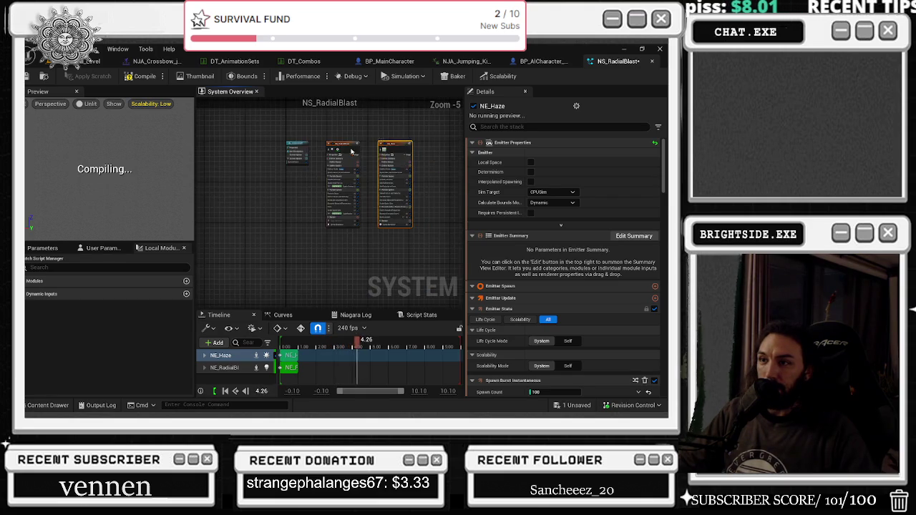
# Keep NE_RadialBlast enabled and disable the NE_Haze emitter.
pyautogui.click(334, 148)
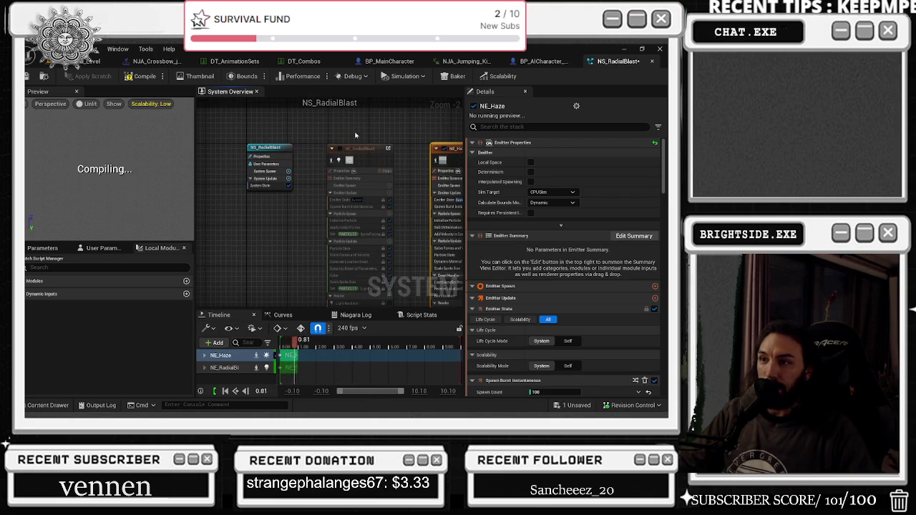
pyautogui.click(332, 148)
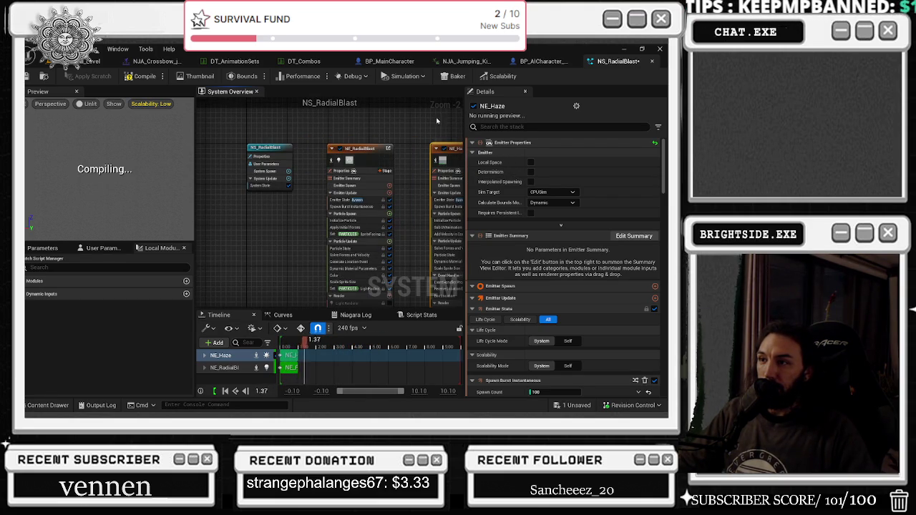
pyautogui.press('Home')
pyautogui.click(394, 149)
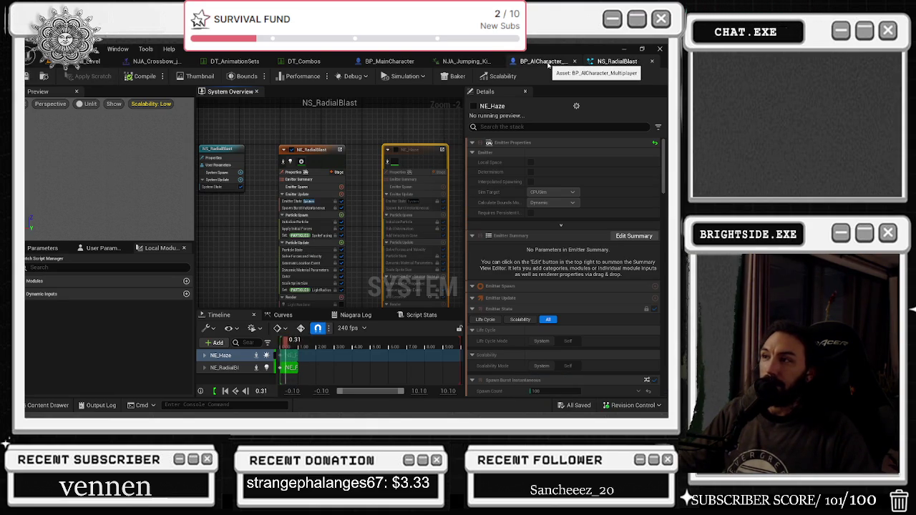
pyautogui.click(155, 63)
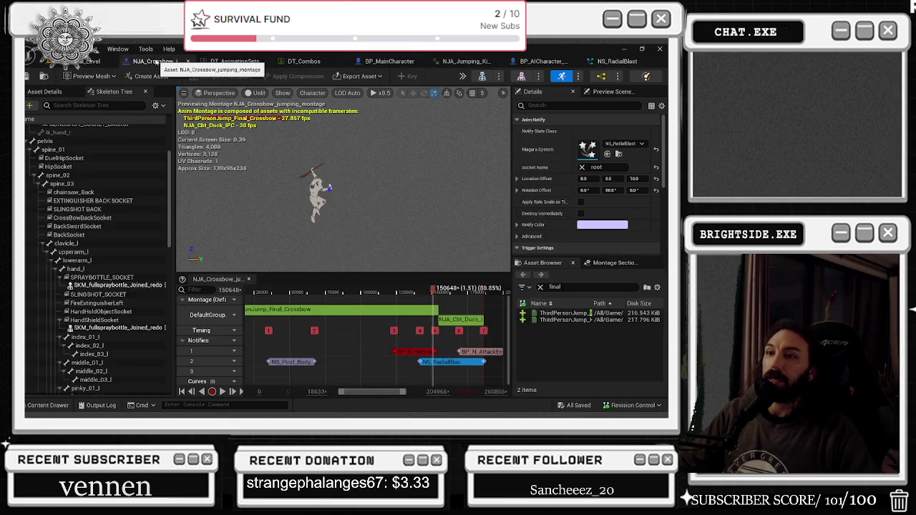
# Replay the crossbow jumping montage and save the NS_RadialBlast system.
pyautogui.press('space')
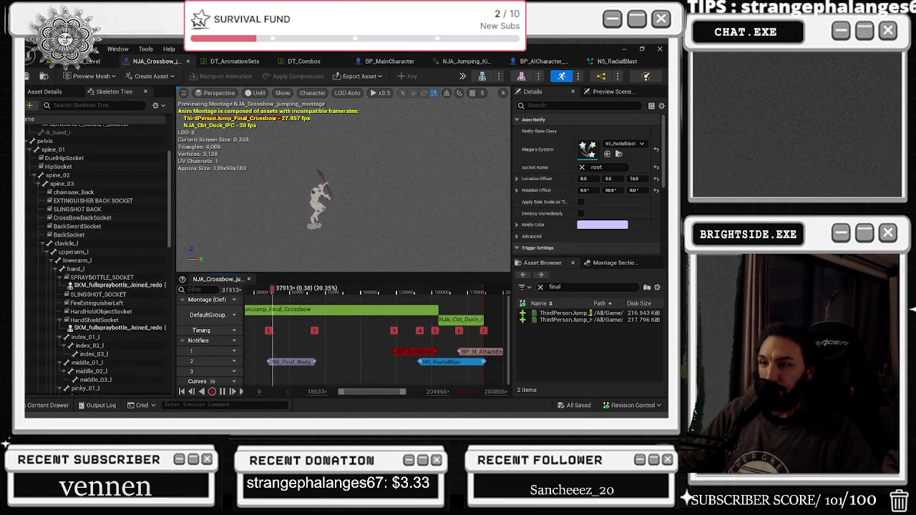
pyautogui.click(620, 62)
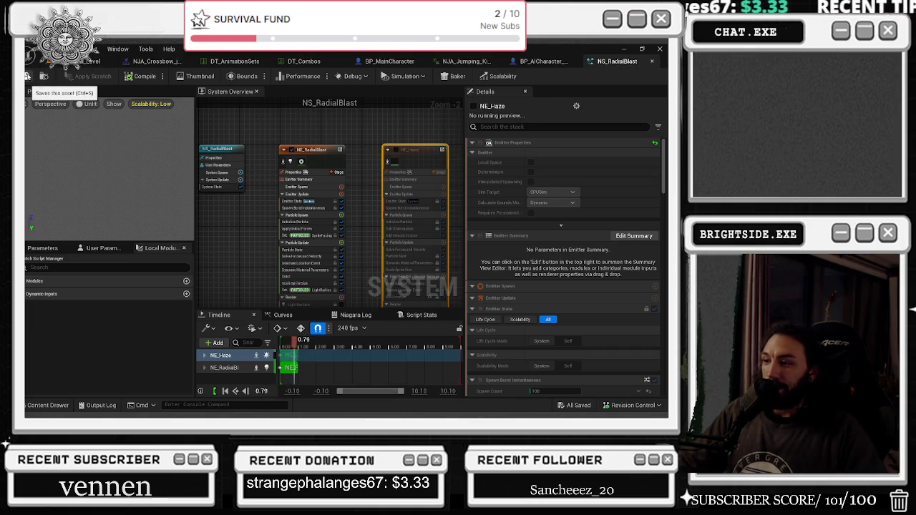
pyautogui.click(28, 77)
pyautogui.click(86, 62)
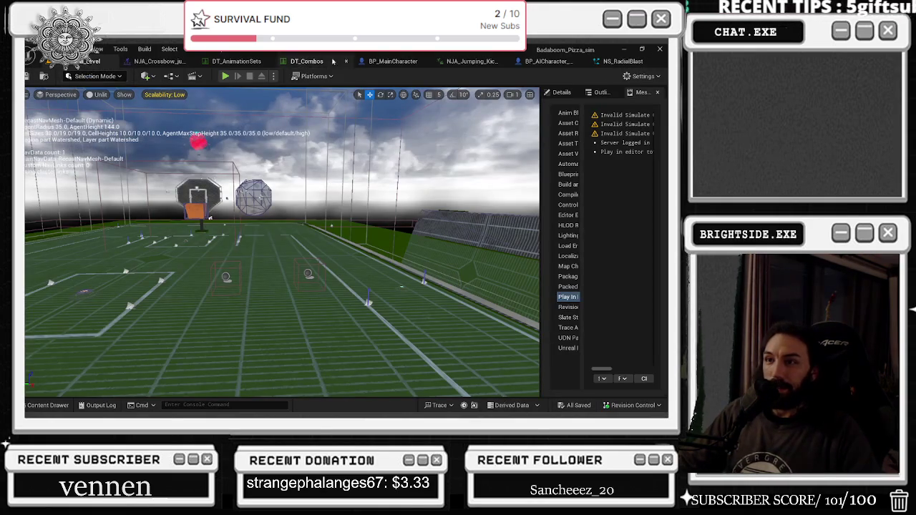
# Review the AI blueprint, jumping kick animation, DT_Combos, DT_AnimationSets and NS_RadialBlast tabs.
pyautogui.click(550, 62)
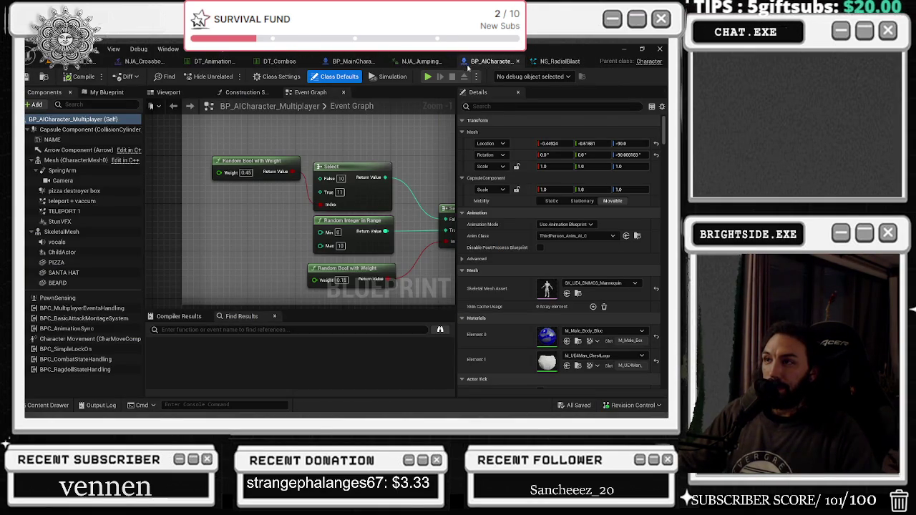
pyautogui.click(421, 65)
pyautogui.click(290, 62)
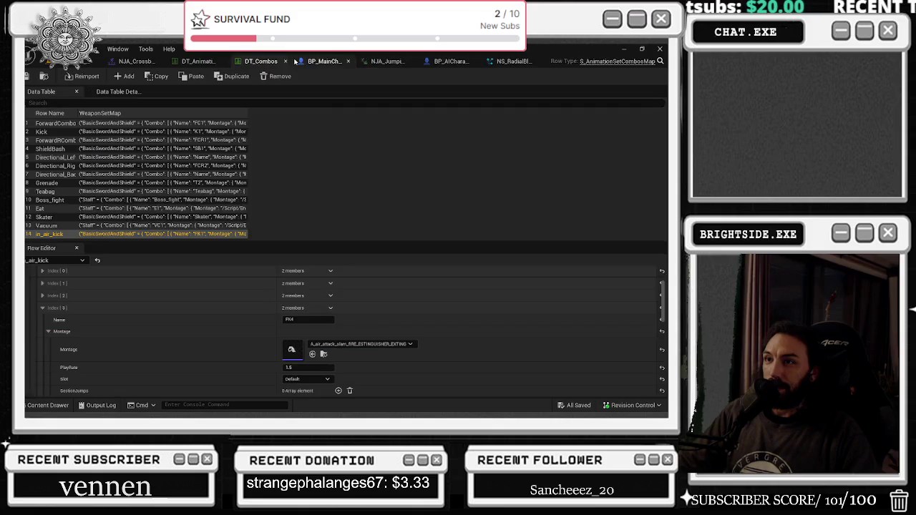
pyautogui.click(199, 63)
pyautogui.click(95, 63)
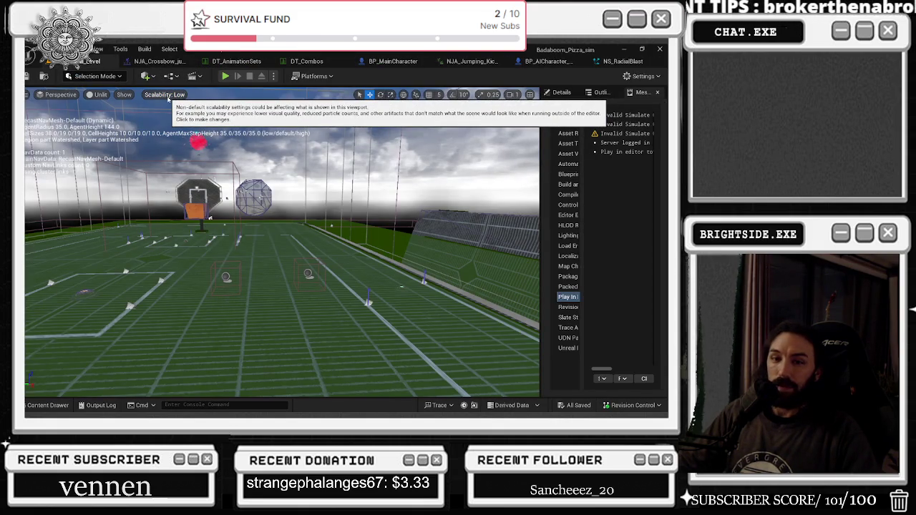
pyautogui.click(615, 60)
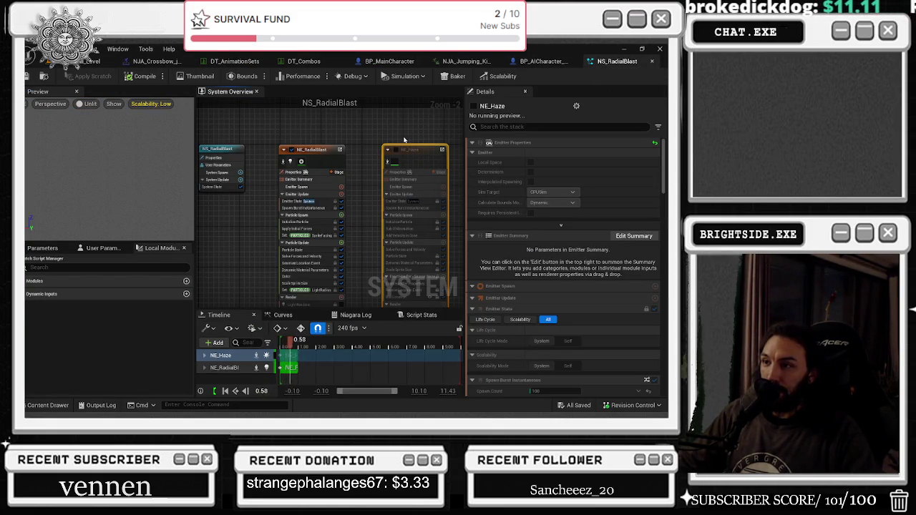
pyautogui.click(242, 148)
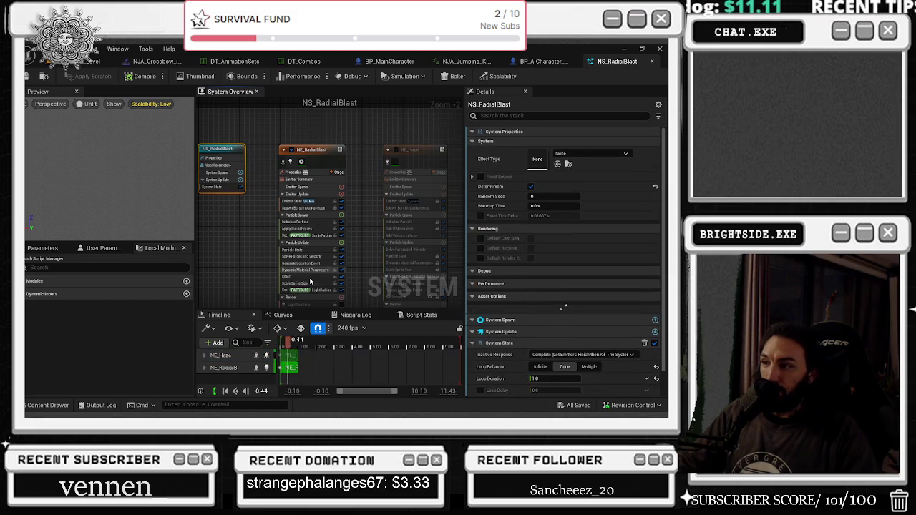
pyautogui.click(93, 61)
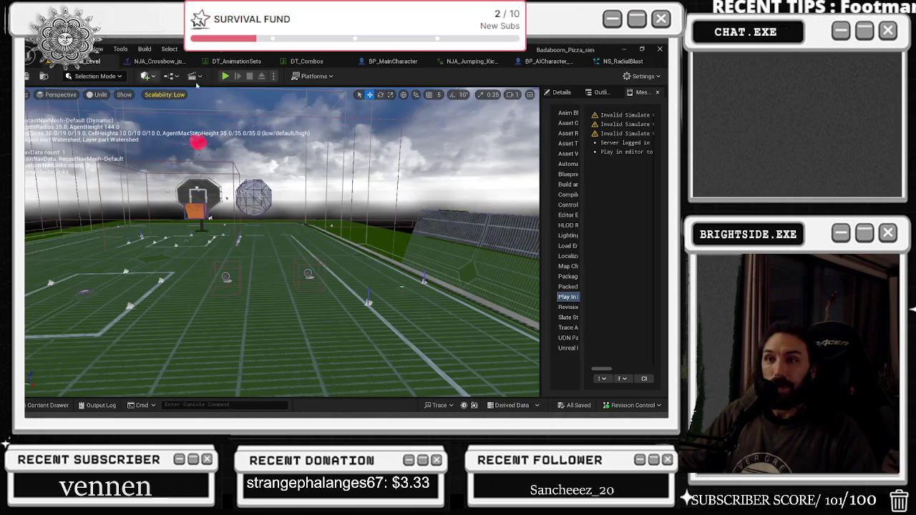
# Run a brief play test, then review DT_Combos' in_air_kick FK4 entry using NJA_Crossbow_jumping_montage.
pyautogui.click(225, 76)
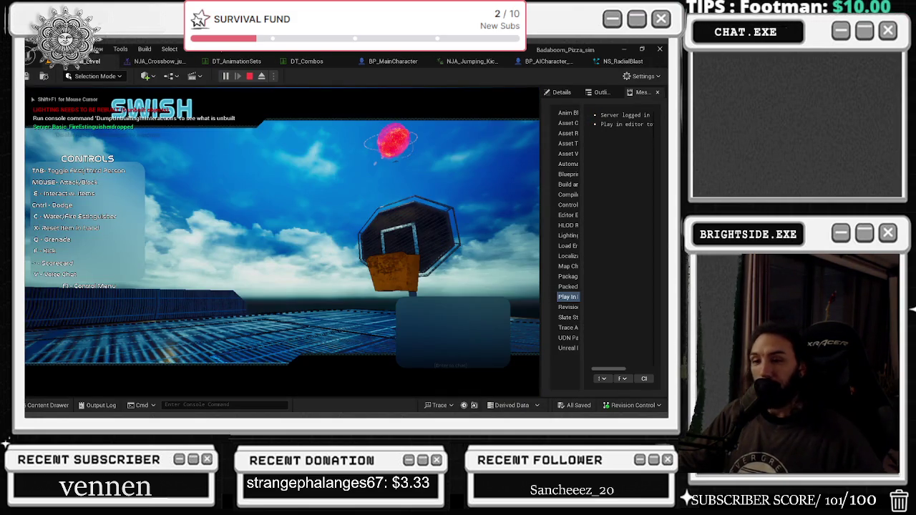
pyautogui.press('Escape')
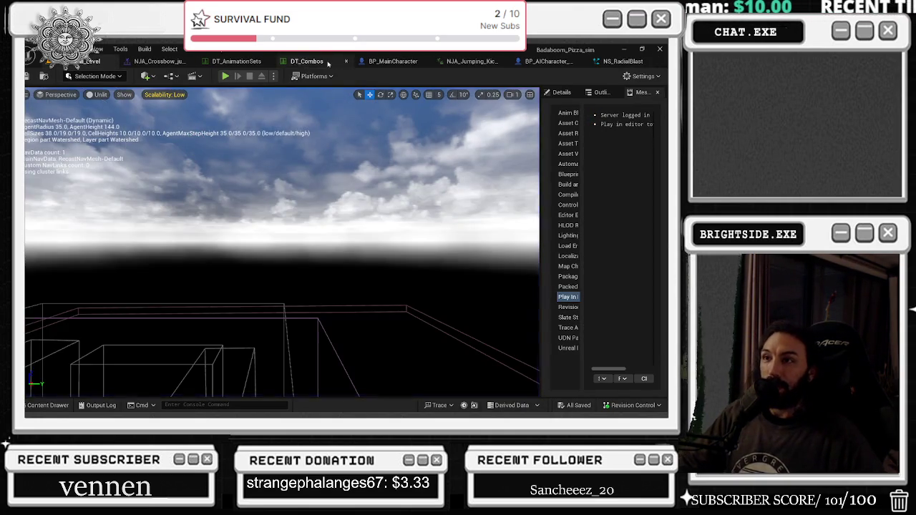
pyautogui.click(330, 65)
pyautogui.scroll(-3, 248, 298)
pyautogui.scroll(-5, 246, 329)
pyautogui.scroll(-2, 165, 343)
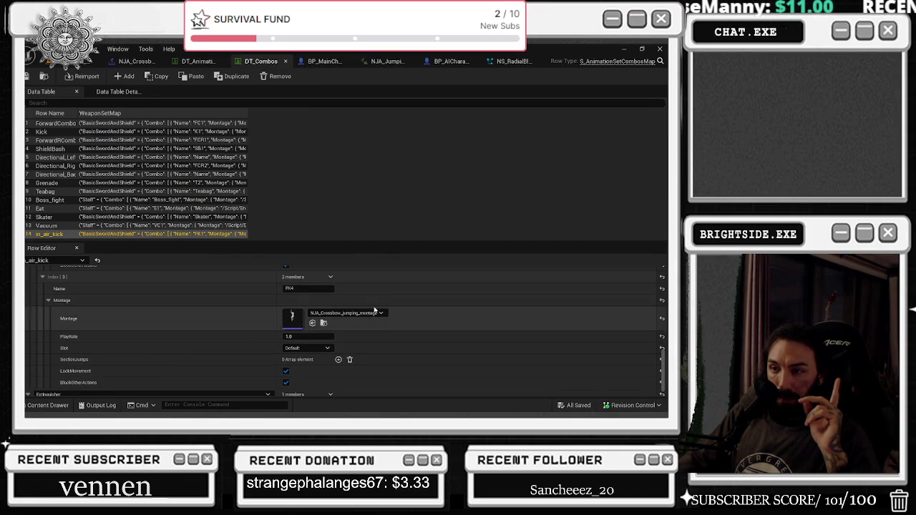
pyautogui.scroll(-1, 496, 321)
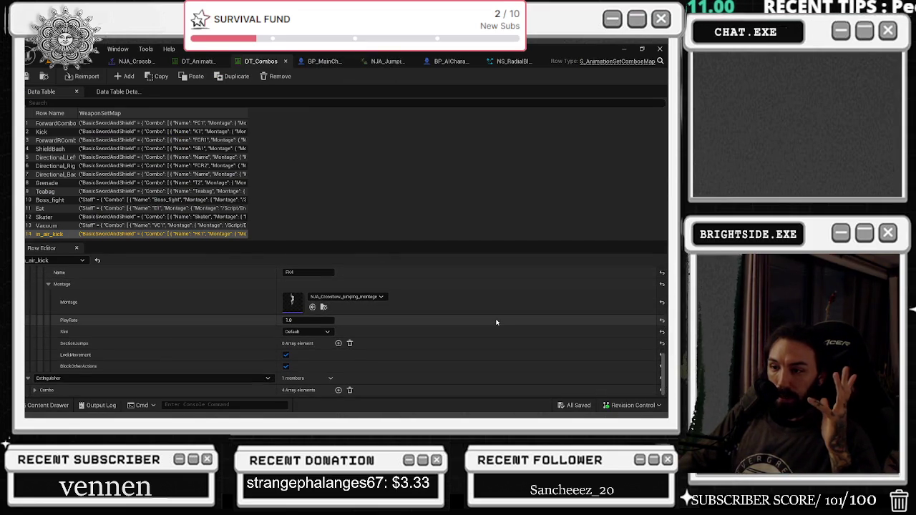
pyautogui.scroll(3, 496, 322)
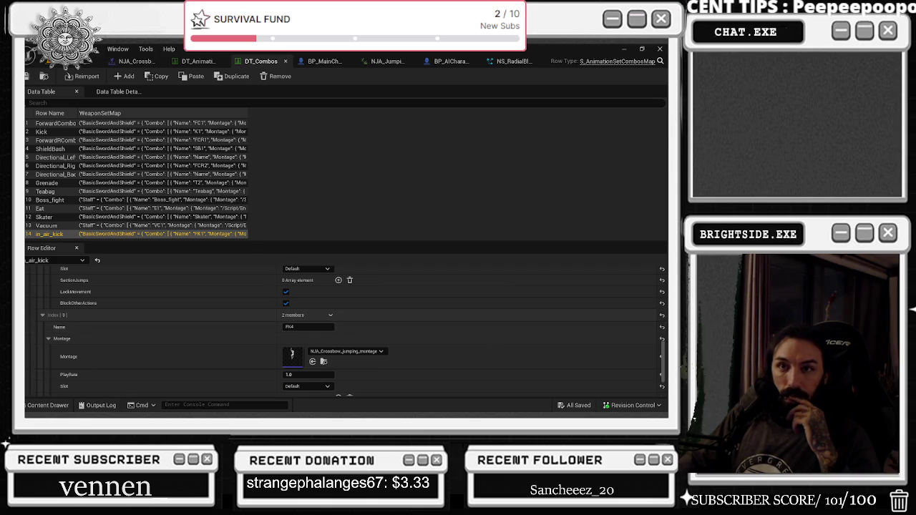
pyautogui.click(86, 61)
# Play-test the jumping kick combo in Basketball_Level for about a minute, then stop.
pyautogui.click(225, 76)
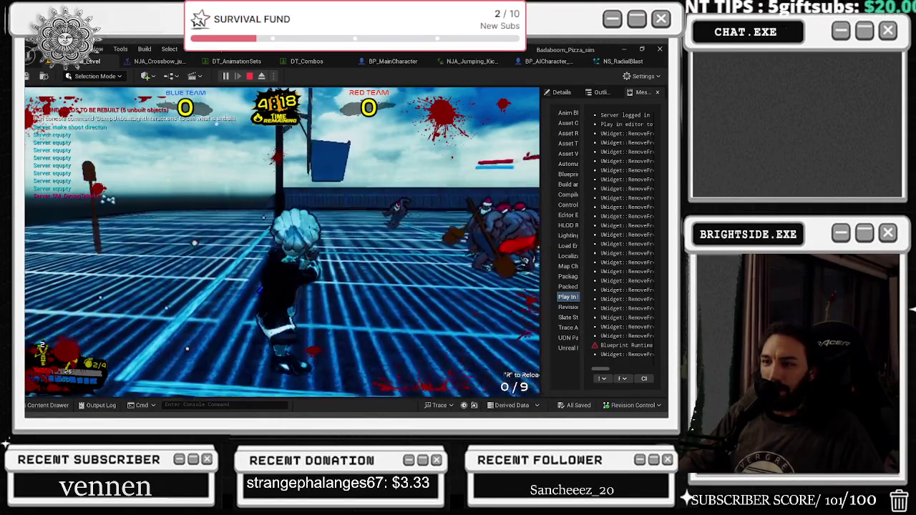
pyautogui.press('Escape')
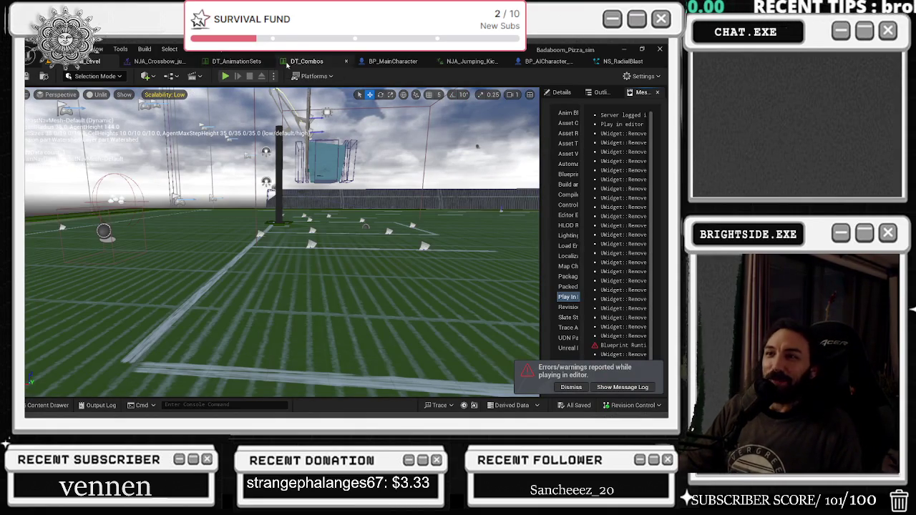
# Expand in_air_kick's Index [1], Index [0] and FK1 Montage struct showing NJA_Jumping_Kick_1_Montage.
pyautogui.click(297, 62)
pyautogui.scroll(5, 265, 313)
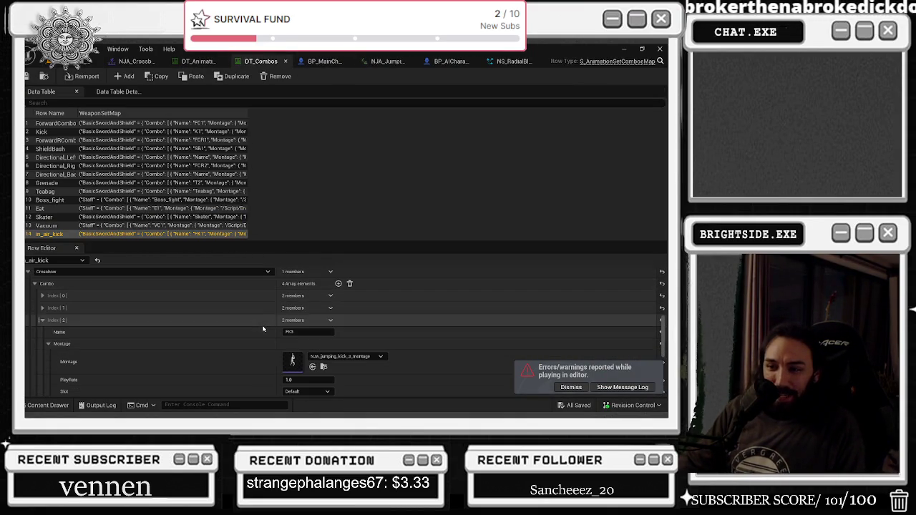
pyautogui.click(42, 308)
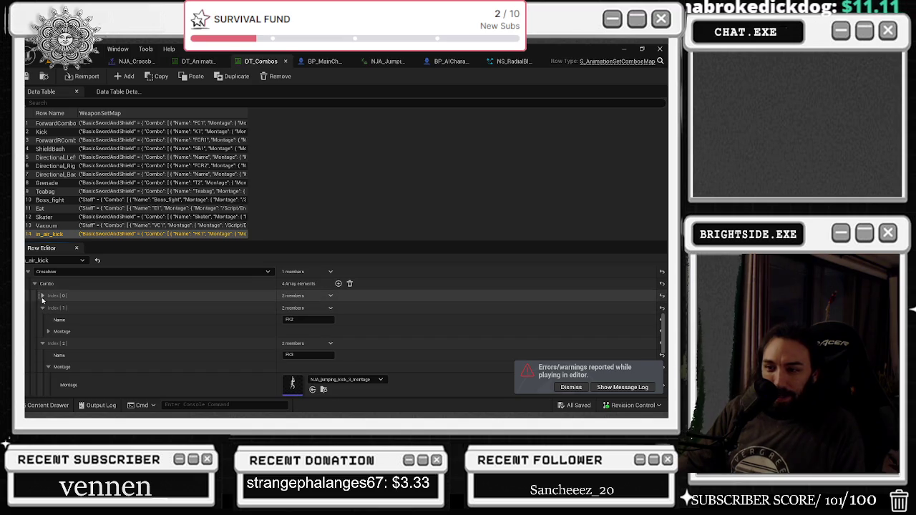
pyautogui.click(42, 295)
pyautogui.click(48, 320)
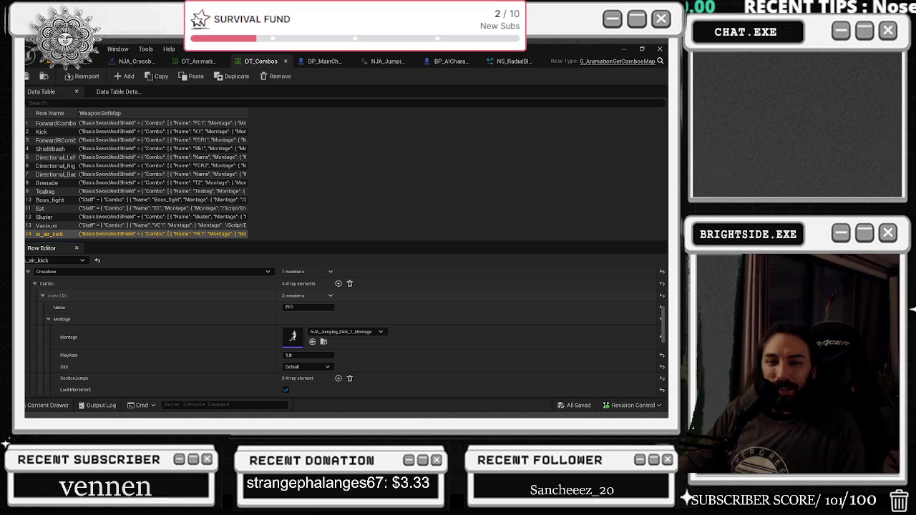
# Open NJA_Jumping_Kick_1_Montage, then its underlying NJA_Jumping_Kick_1 animation via Open Asset.
pyautogui.doubleClick(292, 338)
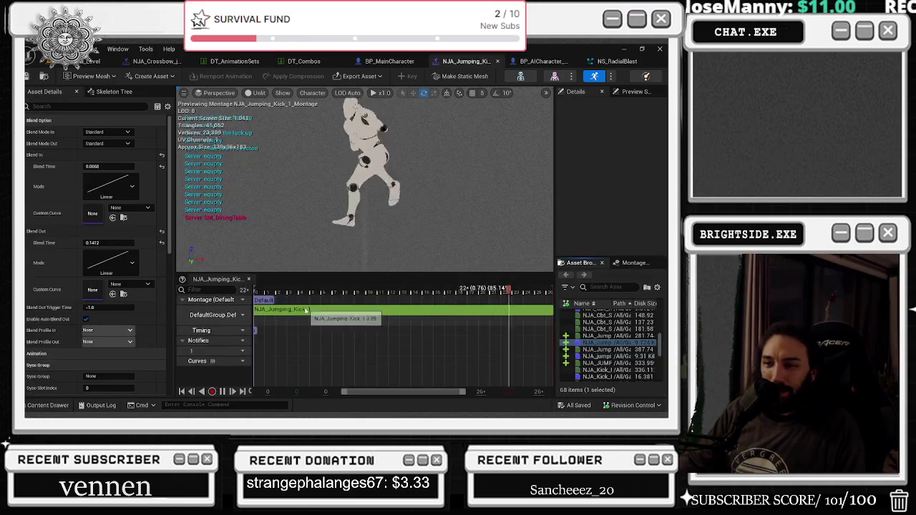
pyautogui.rightClick(306, 310)
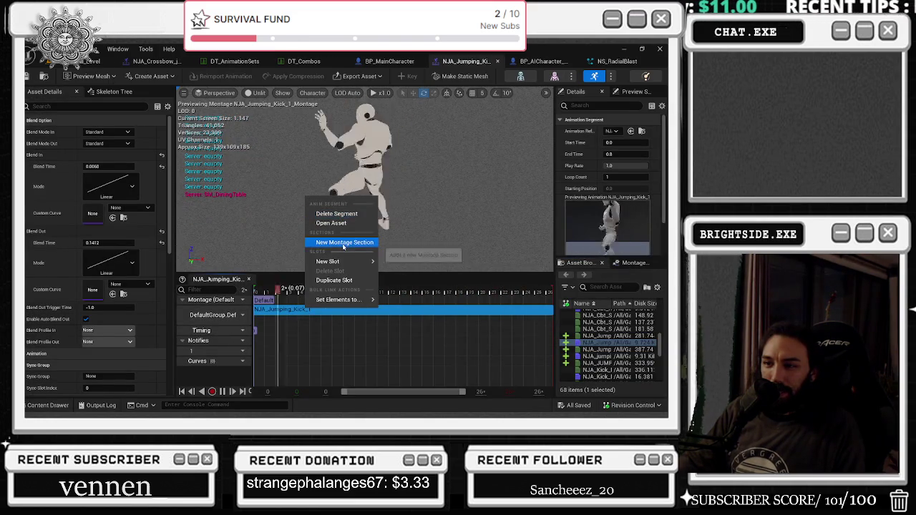
pyautogui.moveTo(343, 262)
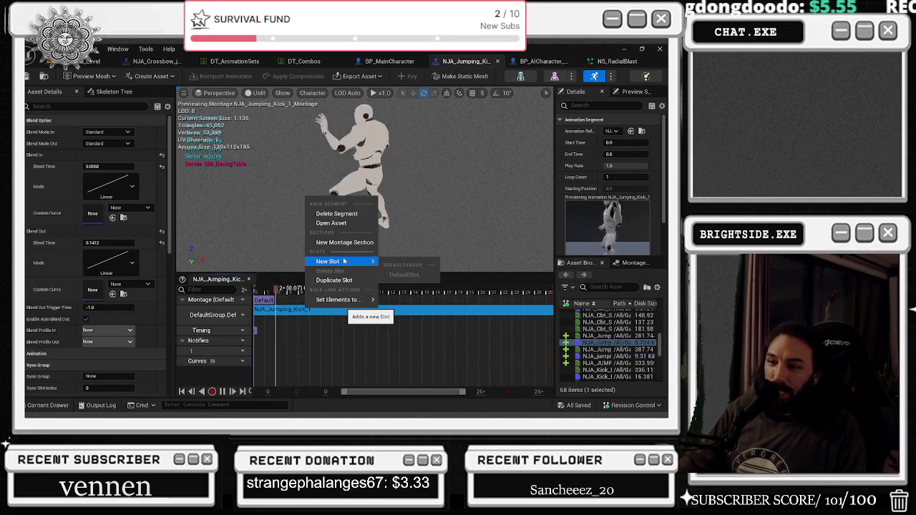
pyautogui.click(332, 223)
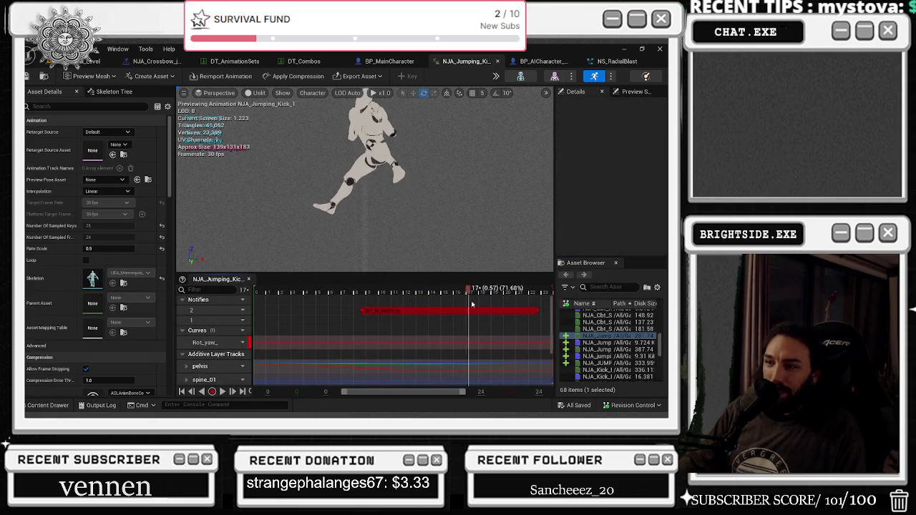
# Shorten the BP_N_HitScan notify by moving its end earlier and its start later.
pyautogui.moveTo(540, 312); pyautogui.dragTo(505, 310)
pyautogui.click(496, 294)
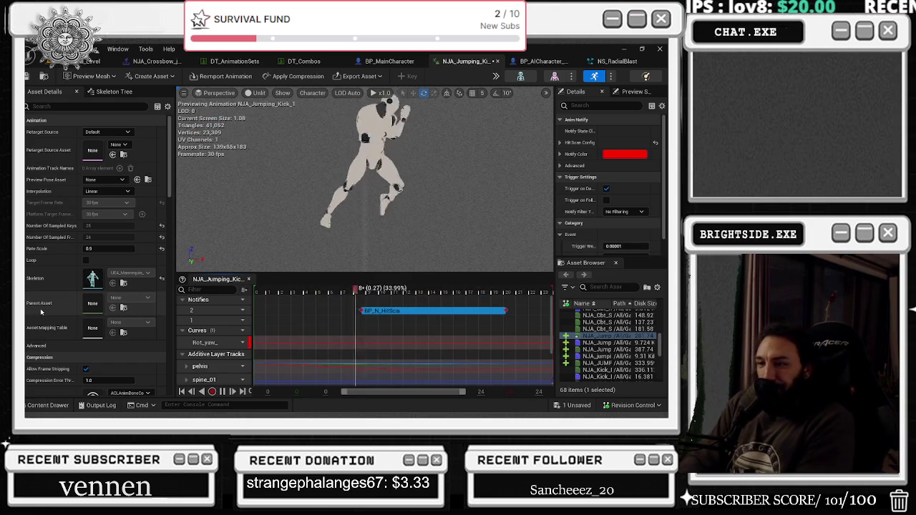
pyautogui.moveTo(361, 312); pyautogui.dragTo(395, 321)
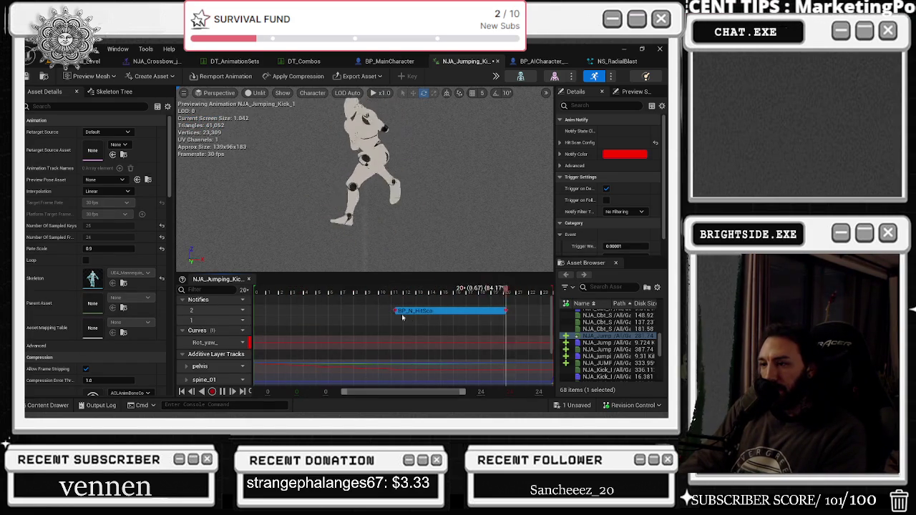
pyautogui.moveTo(394, 311); pyautogui.dragTo(488, 289)
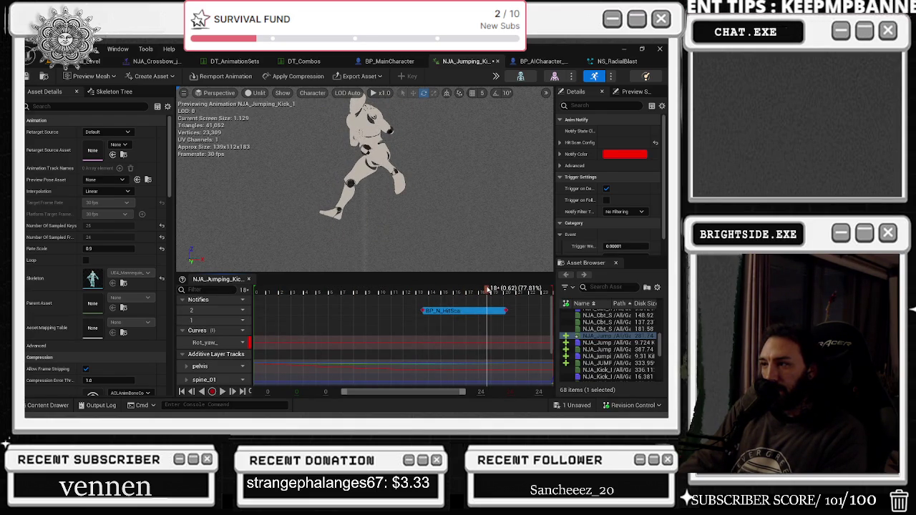
pyautogui.scroll(-1, 626, 213)
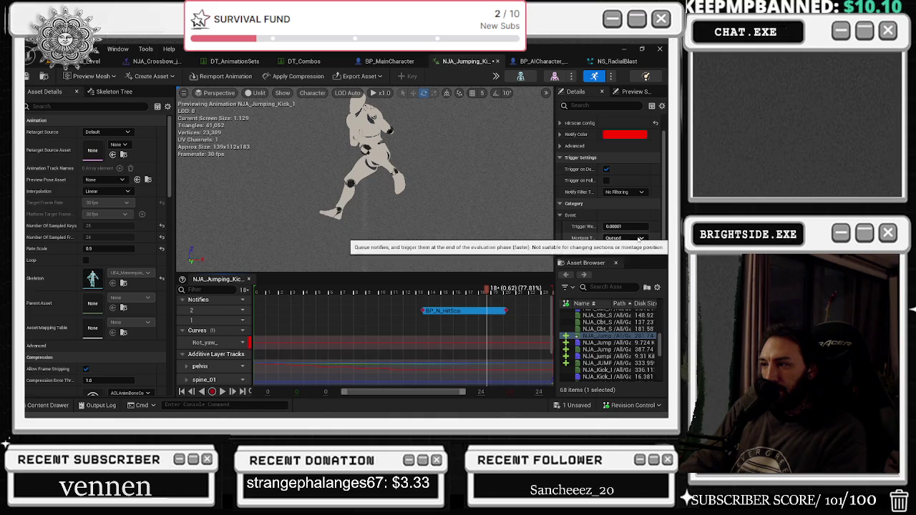
pyautogui.scroll(1, 640, 228)
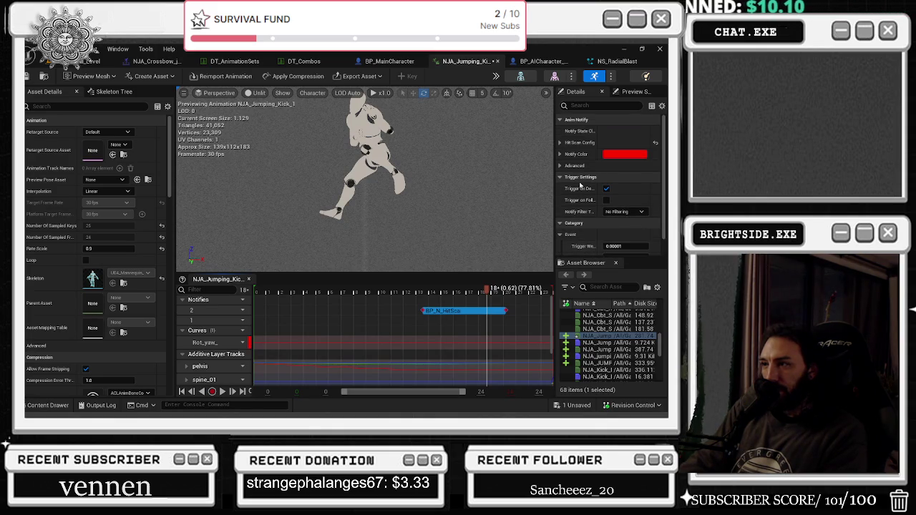
# Expand Hit Scan Config and WeaponHitScanConfig, and set the weapon slot to RightHand.
pyautogui.click(560, 143)
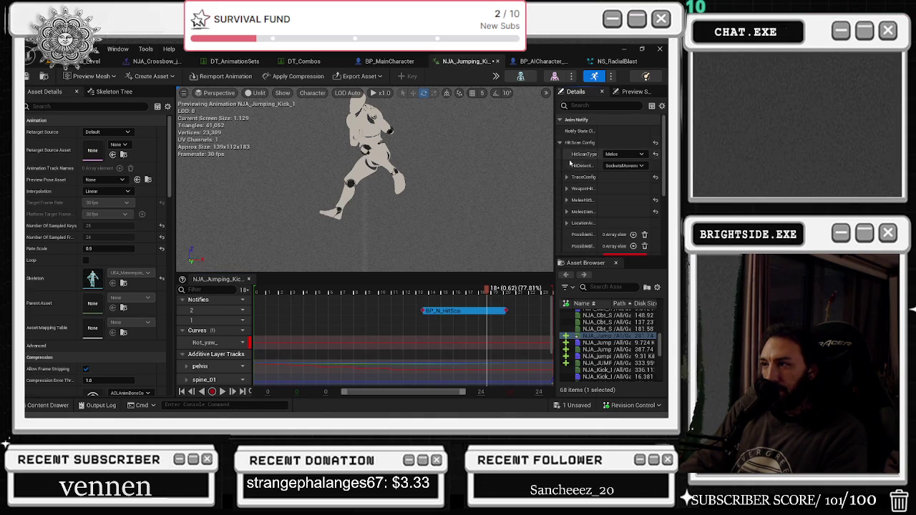
pyautogui.click(626, 154)
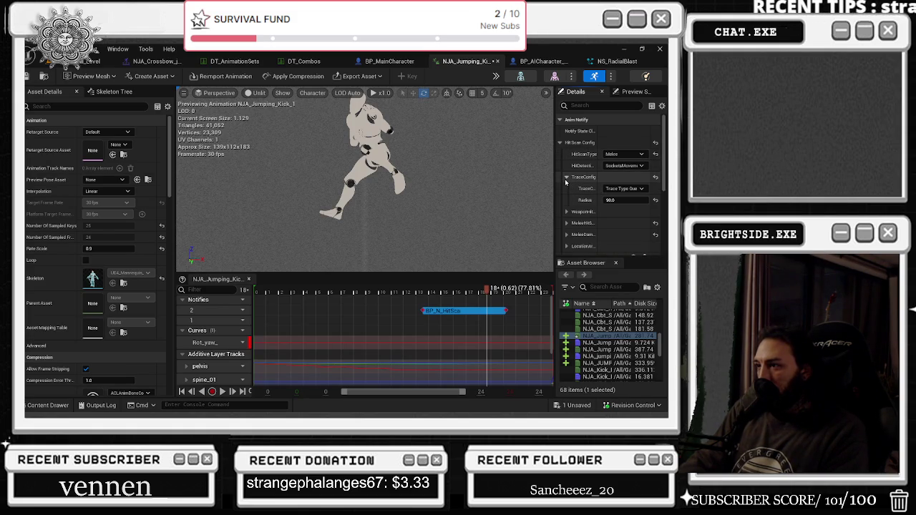
pyautogui.click(566, 189)
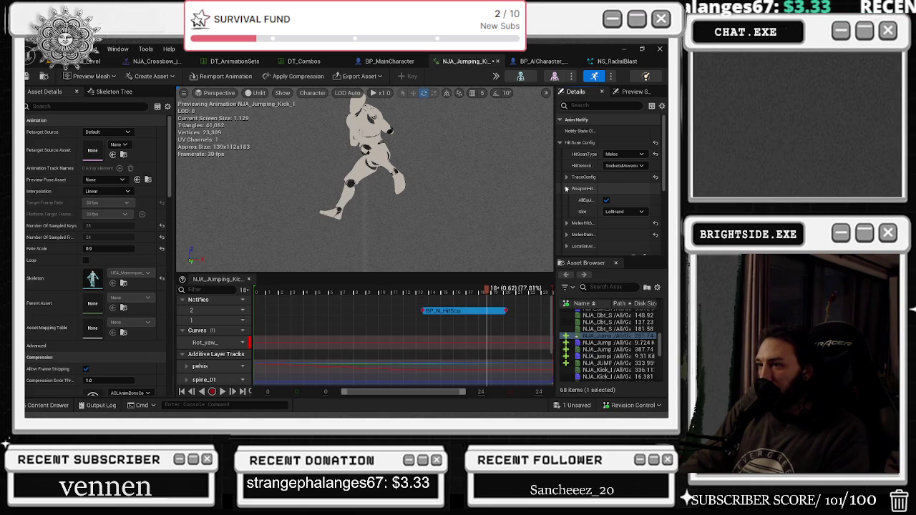
pyautogui.moveTo(601, 189)
pyautogui.mouseDown()
pyautogui.moveTo(632, 182)
pyautogui.moveTo(591, 183)
pyautogui.mouseUp()
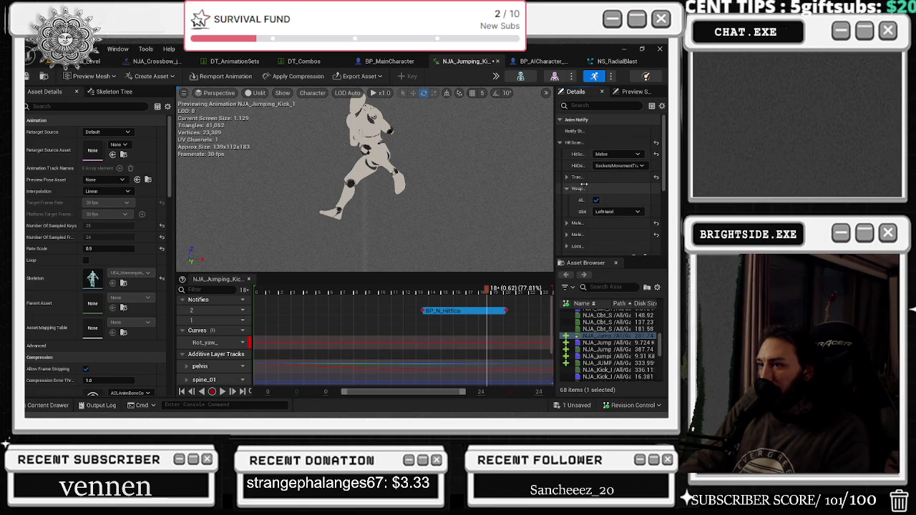
pyautogui.click(615, 211)
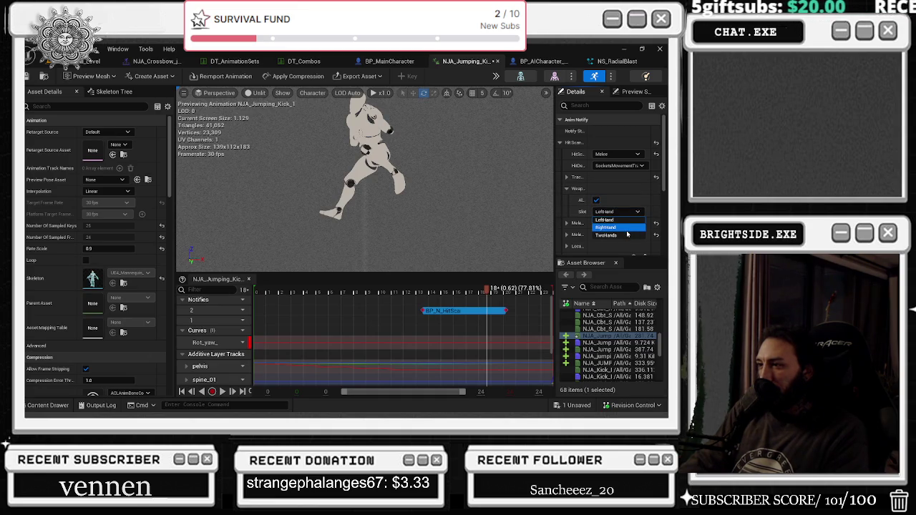
pyautogui.click(612, 227)
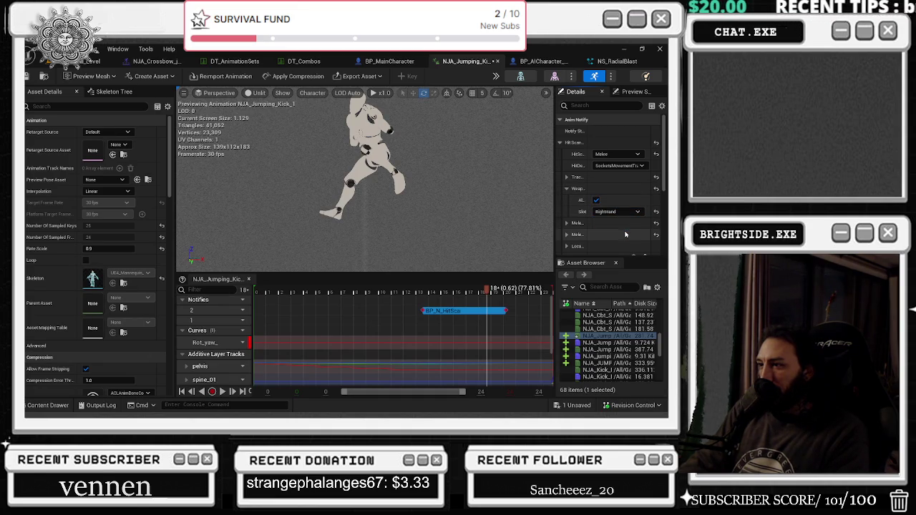
pyautogui.moveTo(593, 207)
pyautogui.mouseDown()
pyautogui.moveTo(612, 204)
pyautogui.moveTo(581, 210)
pyautogui.moveTo(613, 201)
pyautogui.mouseUp()
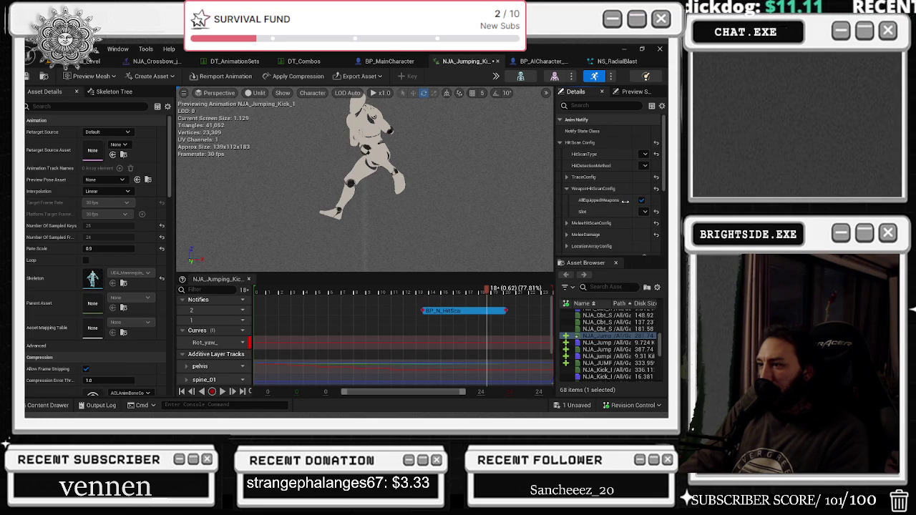
pyautogui.moveTo(625, 201); pyautogui.dragTo(610, 204)
# Expand MeleeHitScanConfig, MeleeDamage and Effects to reveal the HitVFX setting.
pyautogui.click(566, 223)
pyautogui.scroll(-1, 585, 229)
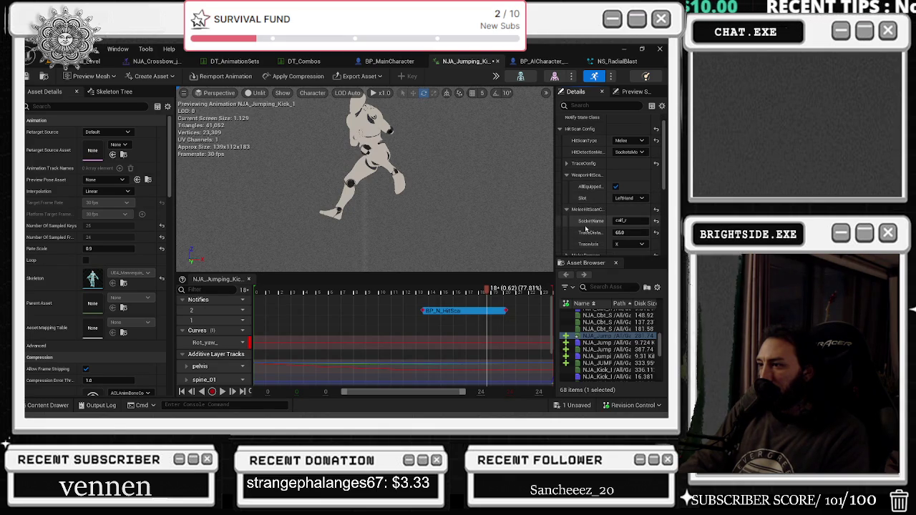
pyautogui.scroll(-3, 597, 219)
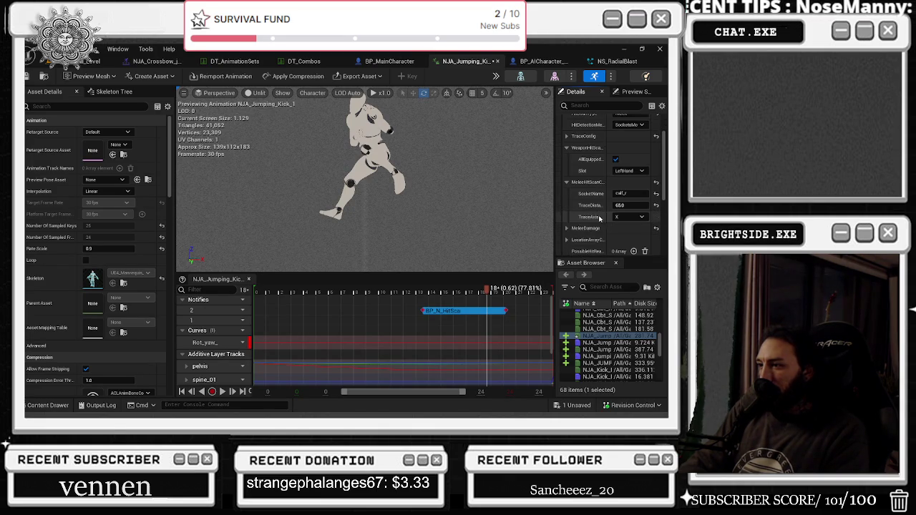
pyautogui.scroll(-2, 586, 216)
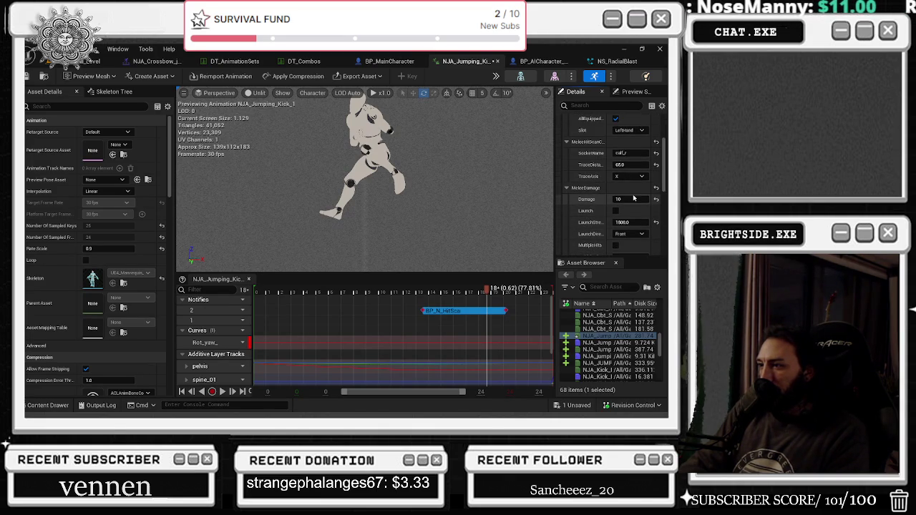
pyautogui.scroll(-2, 633, 197)
pyautogui.scroll(-2, 634, 195)
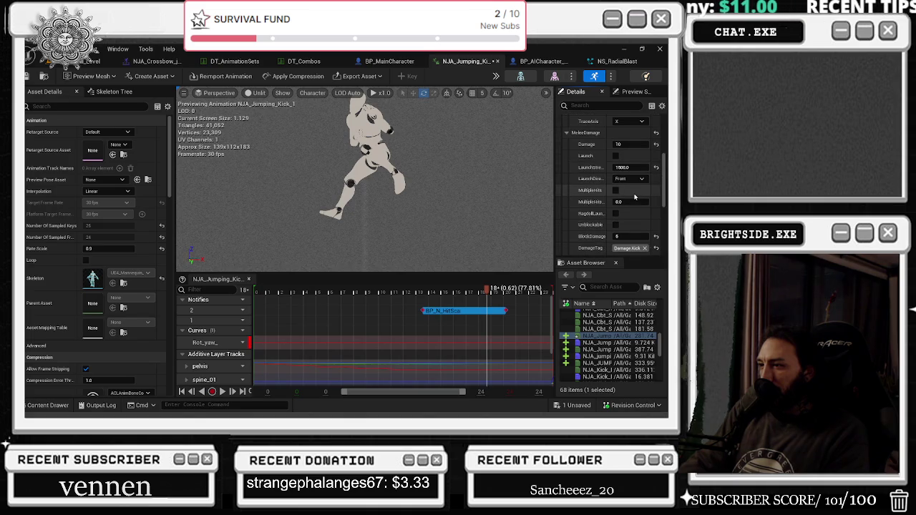
pyautogui.scroll(-3, 634, 197)
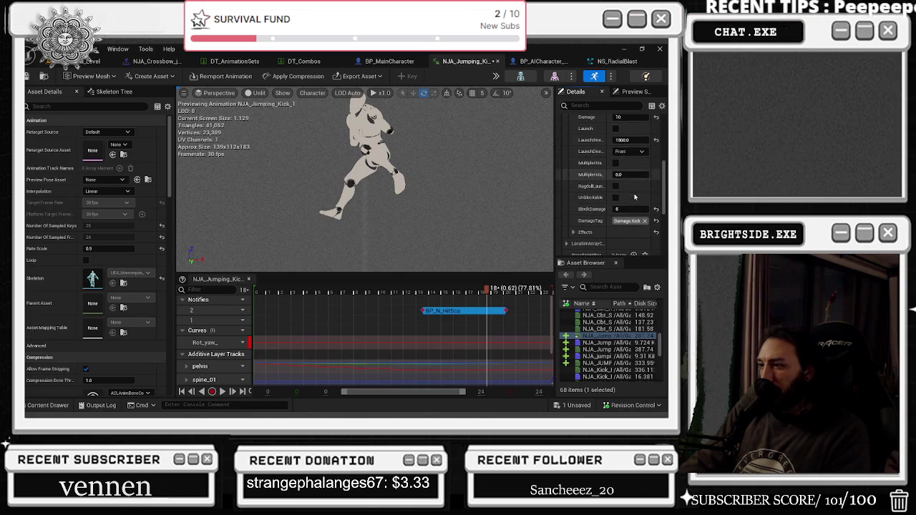
pyautogui.click(574, 218)
pyautogui.scroll(-2, 583, 214)
# Locate the NS_Hit effect from HitVFX, then scrub the animation to frame 17.
pyautogui.moveTo(560, 209); pyautogui.dragTo(455, 214)
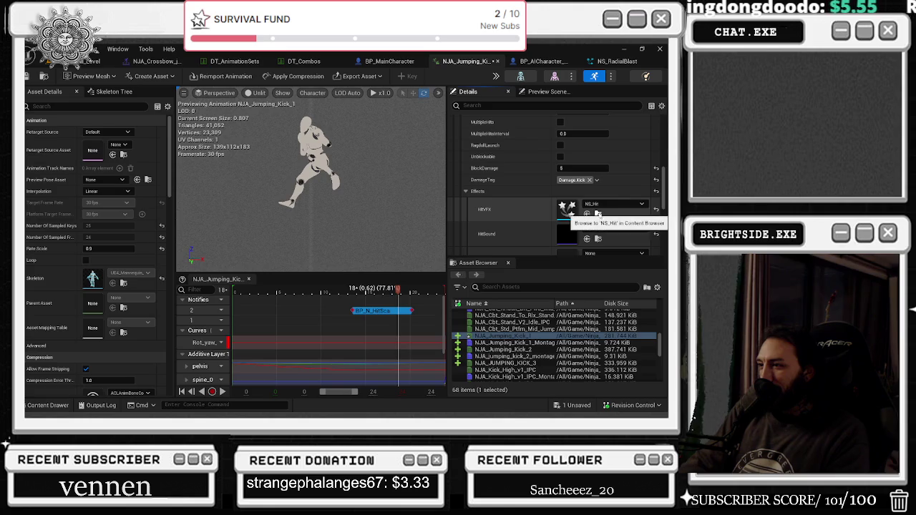
pyautogui.click(598, 213)
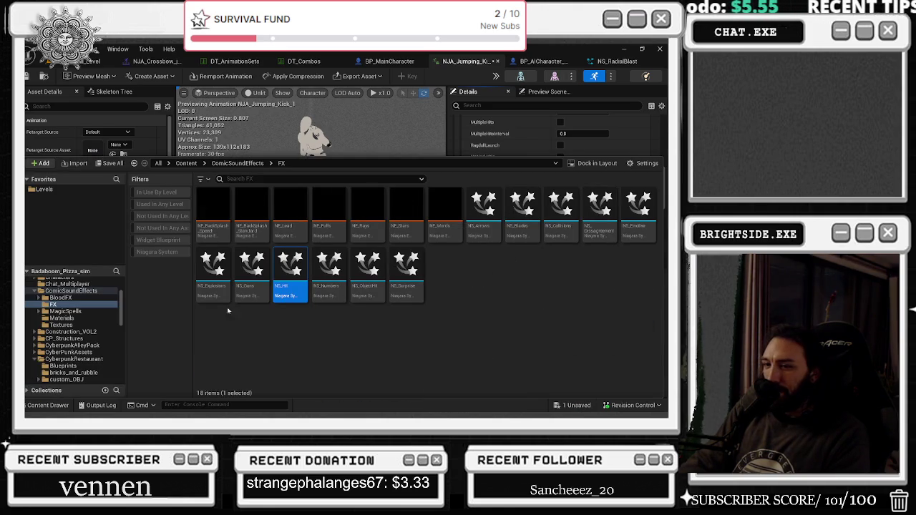
pyautogui.click(49, 405)
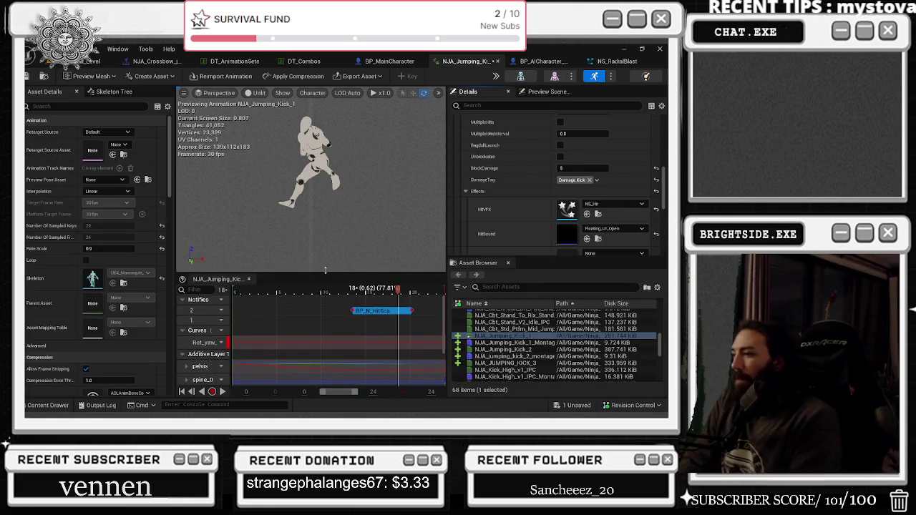
pyautogui.scroll(-1, 597, 212)
pyautogui.scroll(-1, 598, 212)
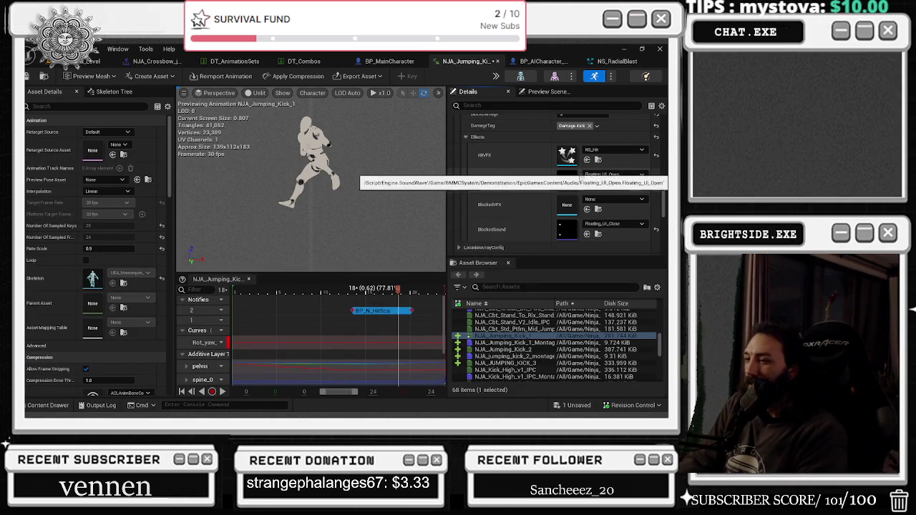
pyautogui.moveTo(399, 290)
pyautogui.mouseDown()
pyautogui.moveTo(337, 290)
pyautogui.moveTo(437, 277)
pyautogui.mouseUp()
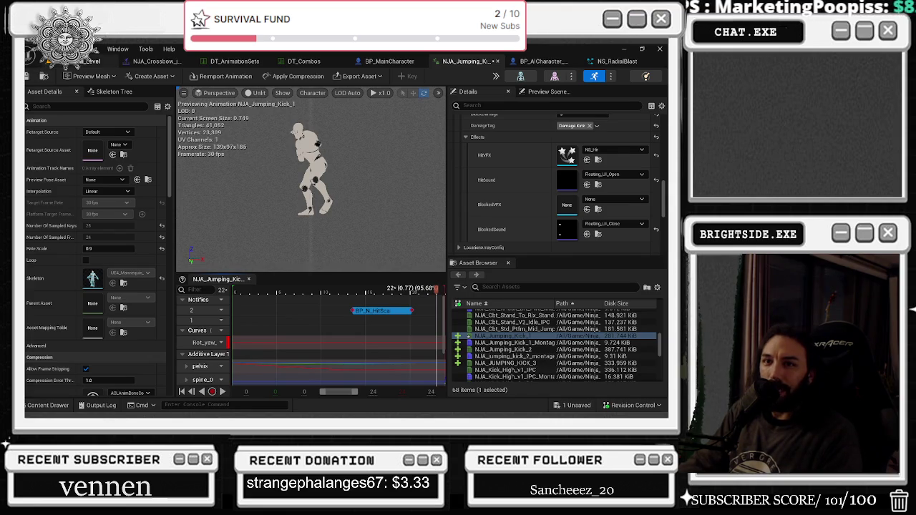
pyautogui.click(303, 61)
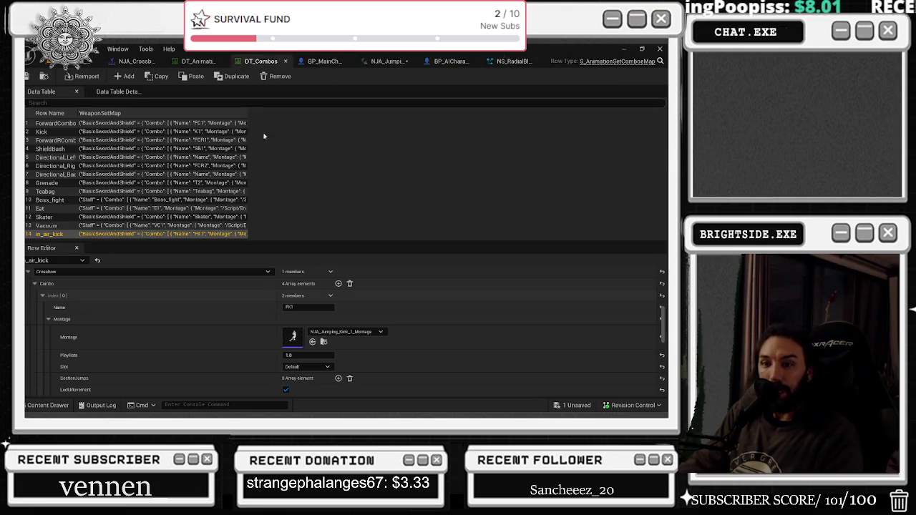
# Collapse the Staff combo entry and expand the Crossbow combo in the Row Editor.
pyautogui.scroll(-4, 354, 345)
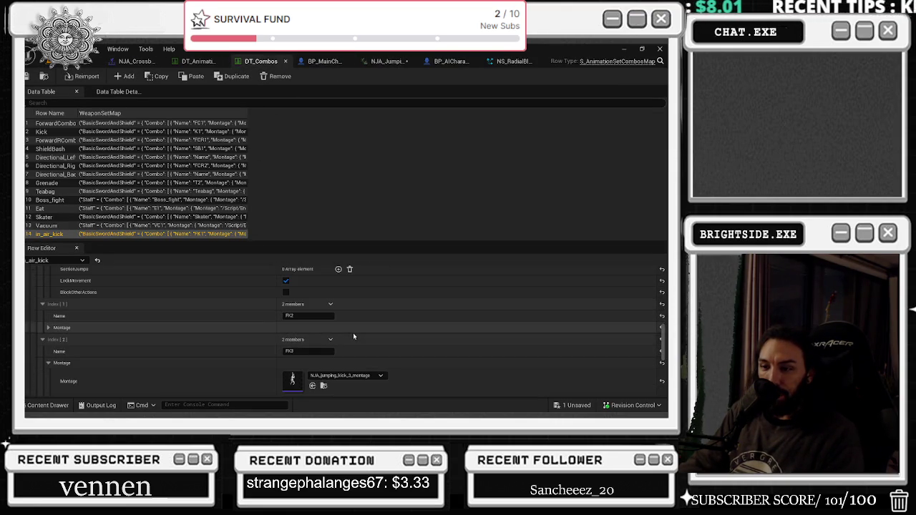
pyautogui.scroll(-2, 312, 325)
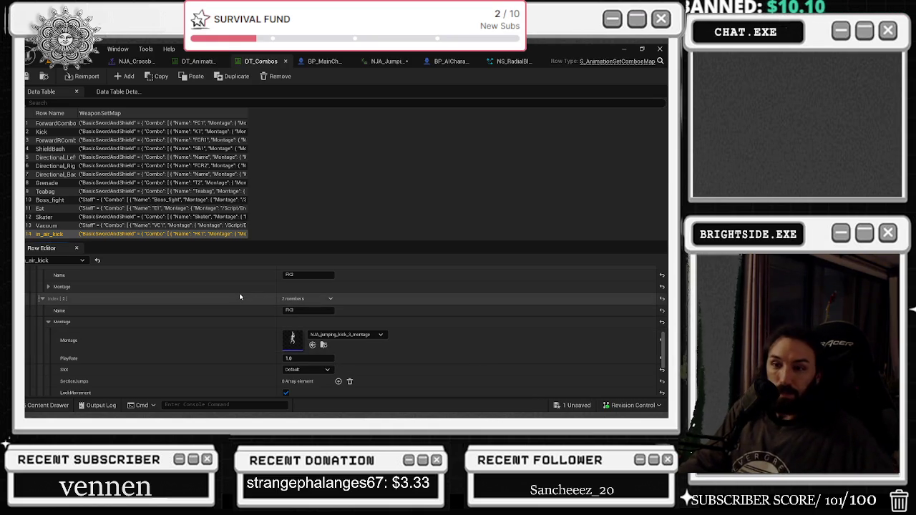
pyautogui.scroll(-6, 240, 296)
pyautogui.scroll(6, 155, 318)
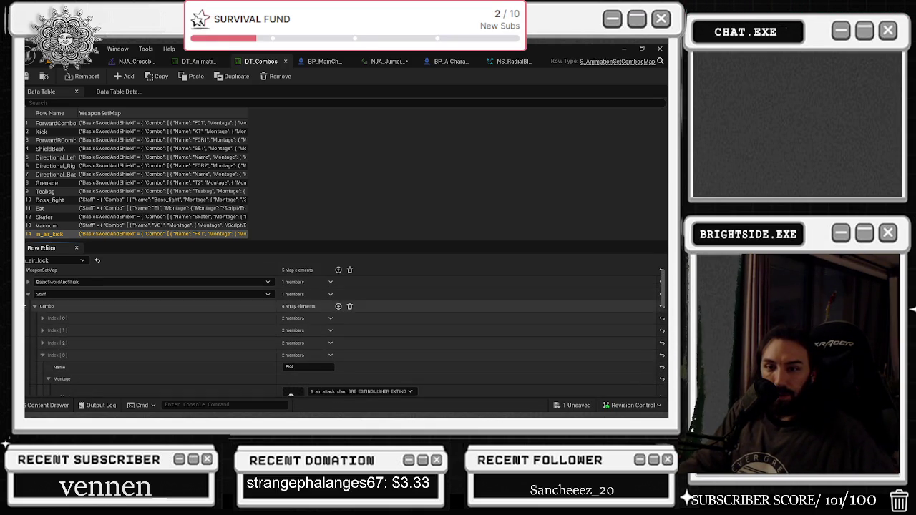
pyautogui.click(28, 294)
pyautogui.click(28, 319)
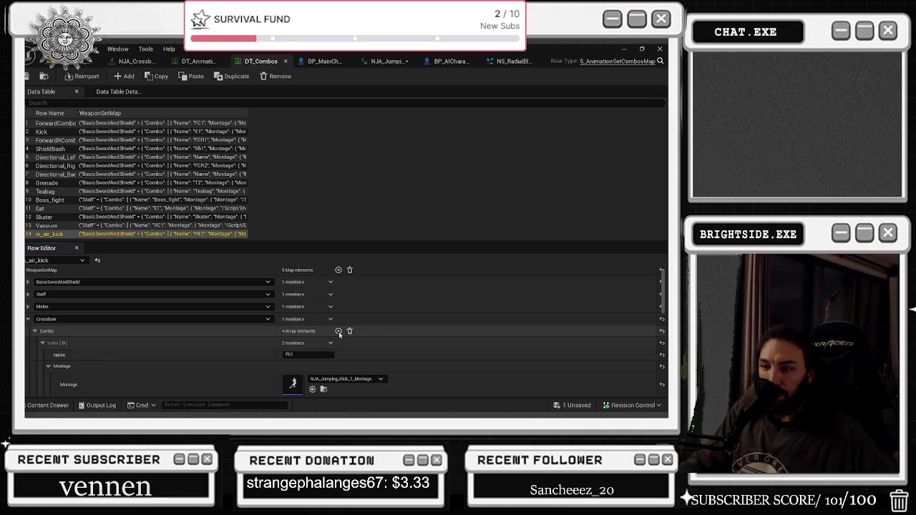
pyautogui.scroll(-3, 255, 332)
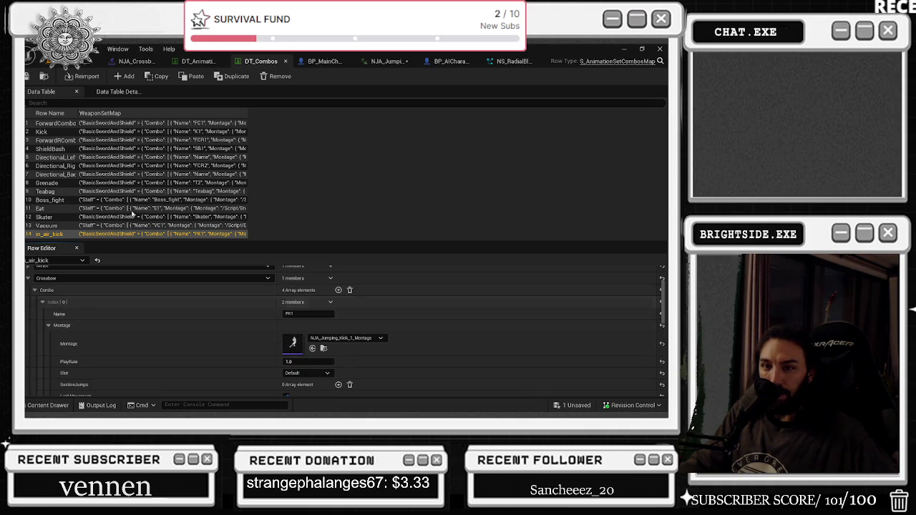
# Select the Kick row and collapse the K3 entry details so Crossbow Index [0]–[2] show.
pyautogui.click(56, 133)
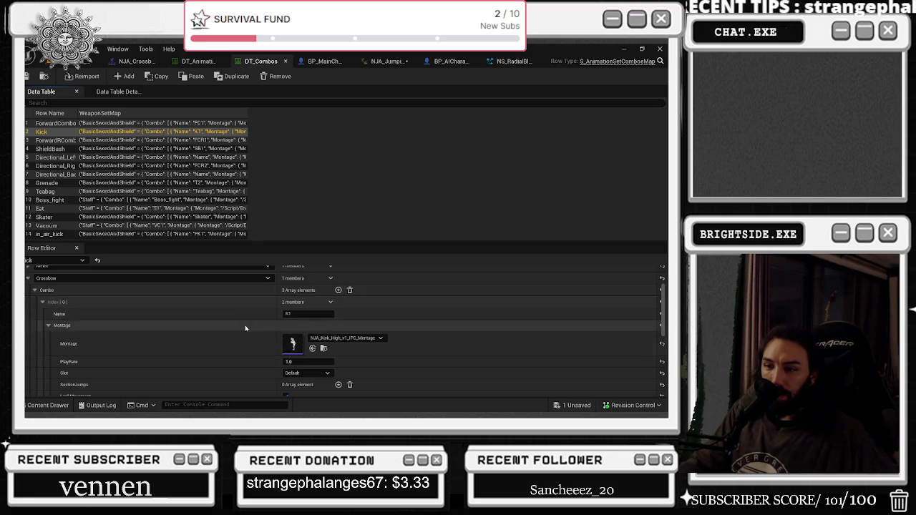
pyautogui.scroll(-2, 375, 342)
pyautogui.scroll(-5, 376, 342)
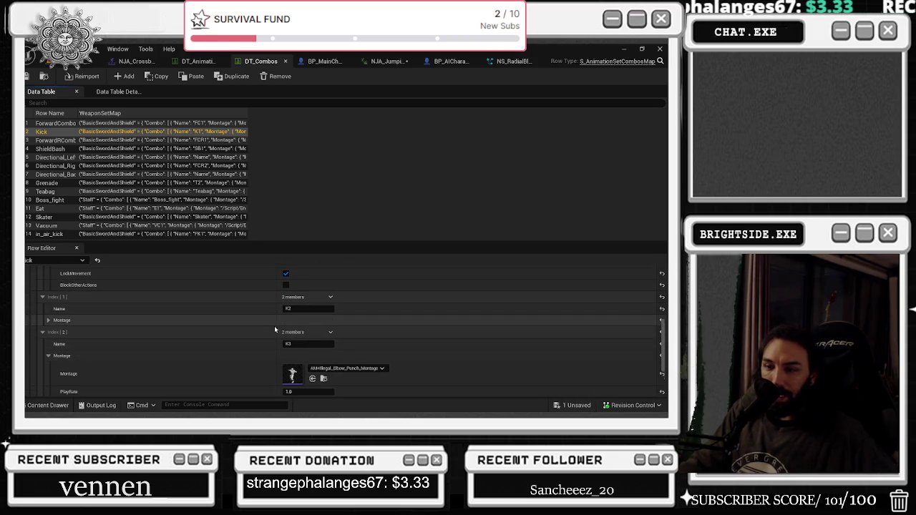
pyautogui.scroll(-3, 275, 326)
pyautogui.scroll(2, 349, 314)
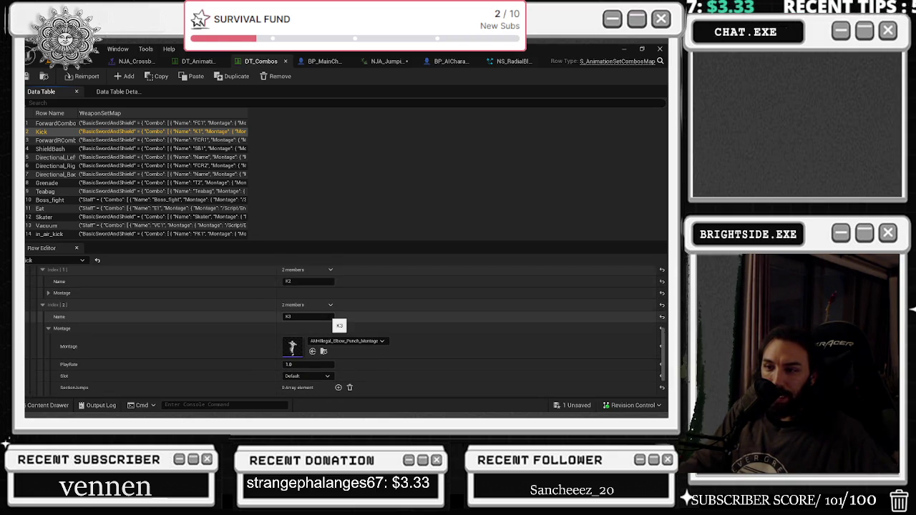
pyautogui.scroll(-3, 199, 348)
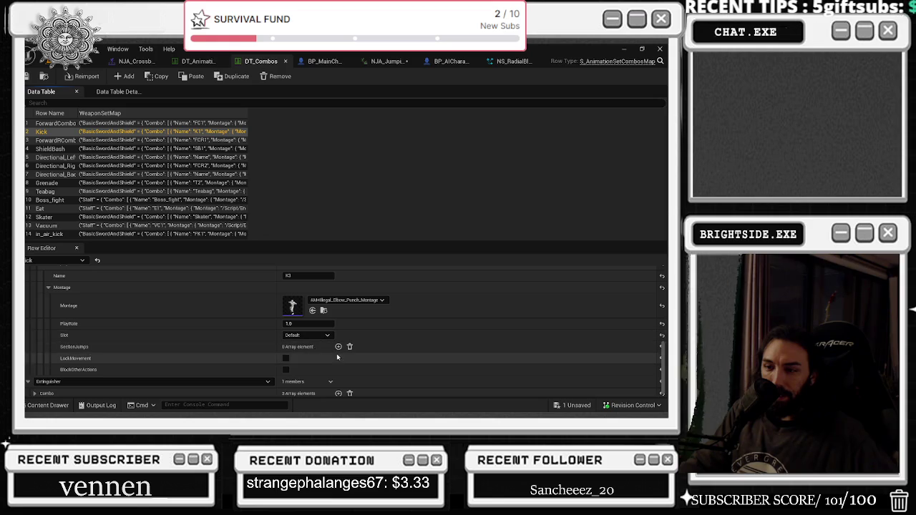
pyautogui.scroll(2, 173, 348)
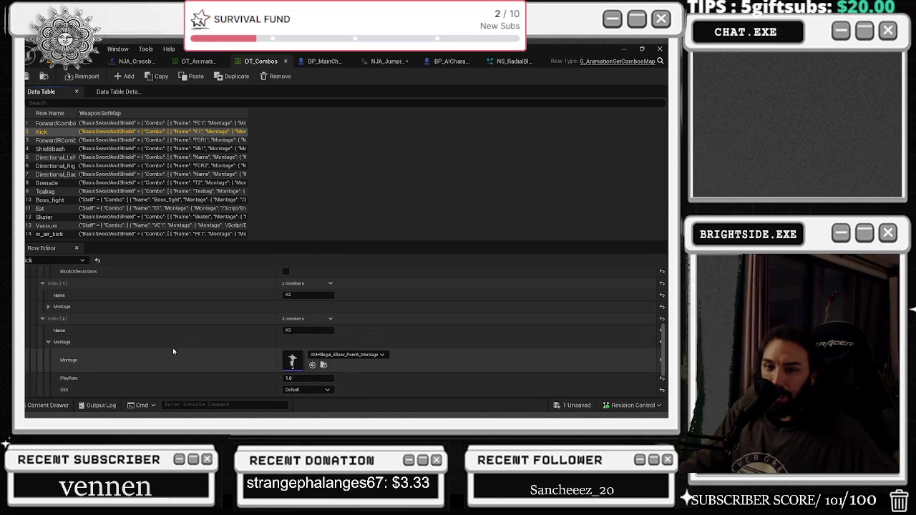
pyautogui.click(49, 317)
pyautogui.scroll(5, 50, 315)
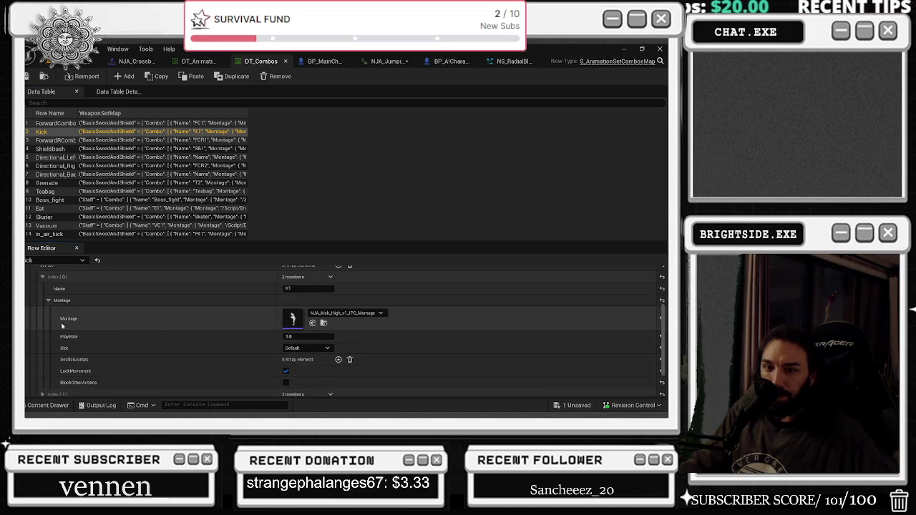
pyautogui.click(48, 300)
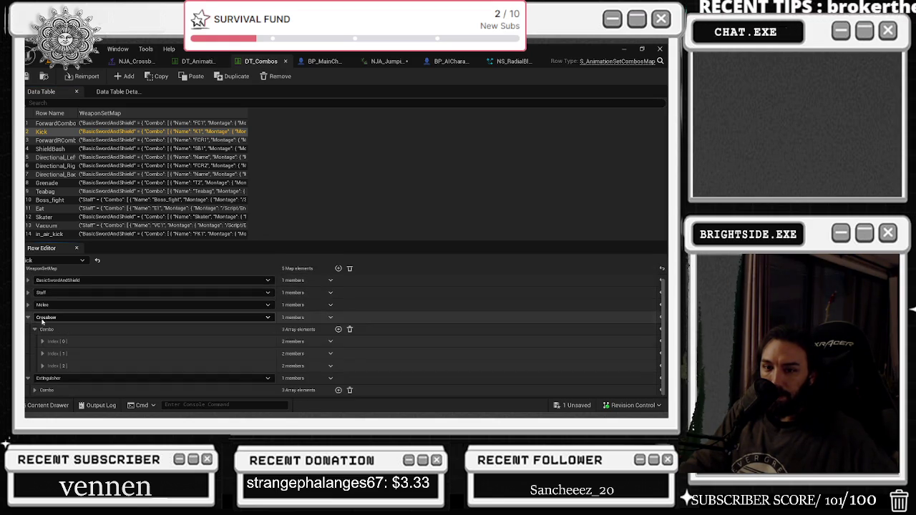
# Add Index [3] to the Crossbow Combo array and rename it K4.
pyautogui.click(333, 369)
pyautogui.click(342, 397)
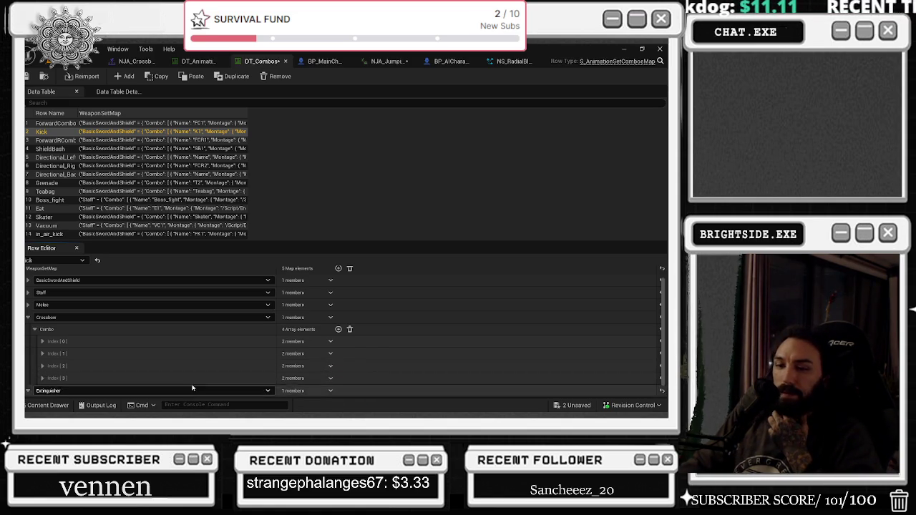
pyautogui.click(42, 378)
pyautogui.scroll(-1, 286, 354)
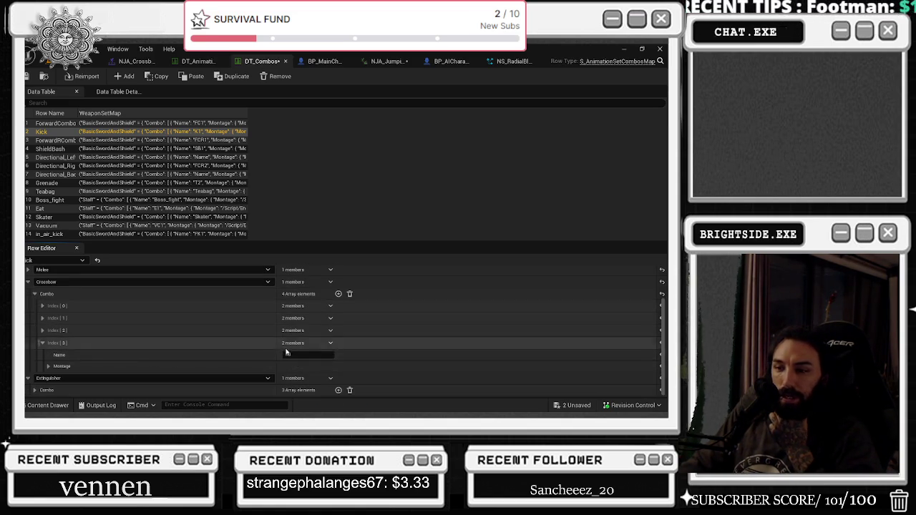
pyautogui.write('K3')
pyautogui.press('BackSpace')
pyautogui.write('4')
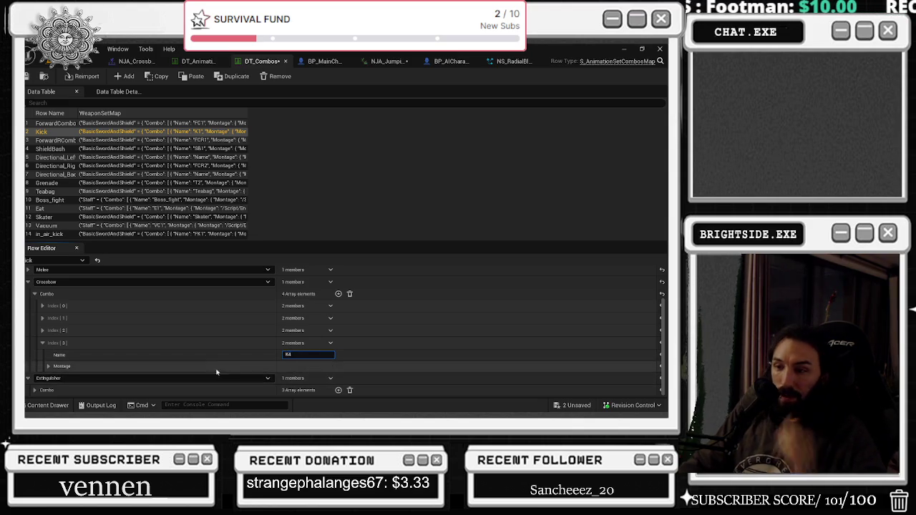
pyautogui.click(48, 365)
pyautogui.scroll(-1, 278, 350)
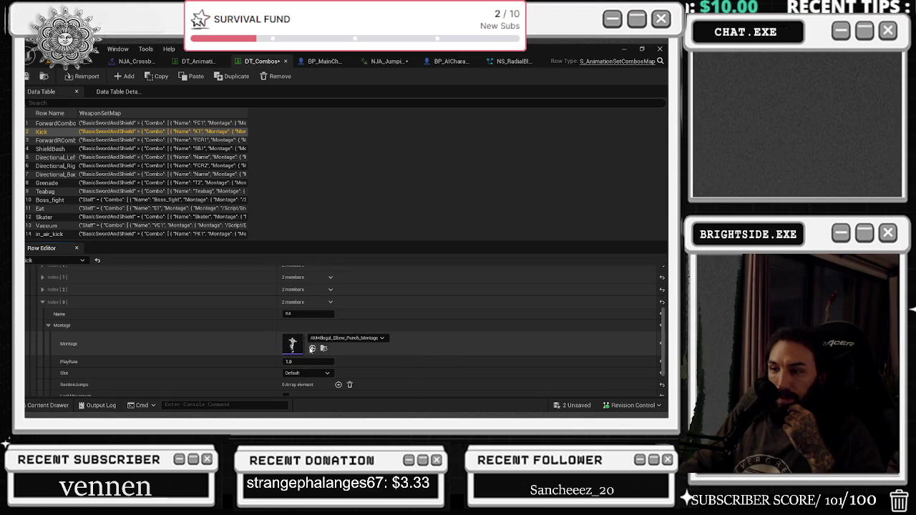
# Set the K4 entry's montage to NJA_Crossbow_jumping_montage.
pyautogui.click(320, 339)
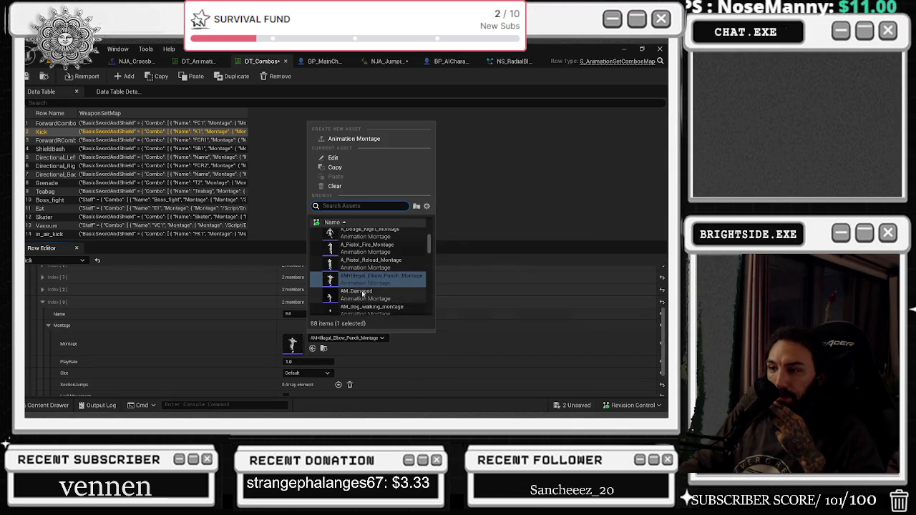
pyautogui.scroll(3, 379, 282)
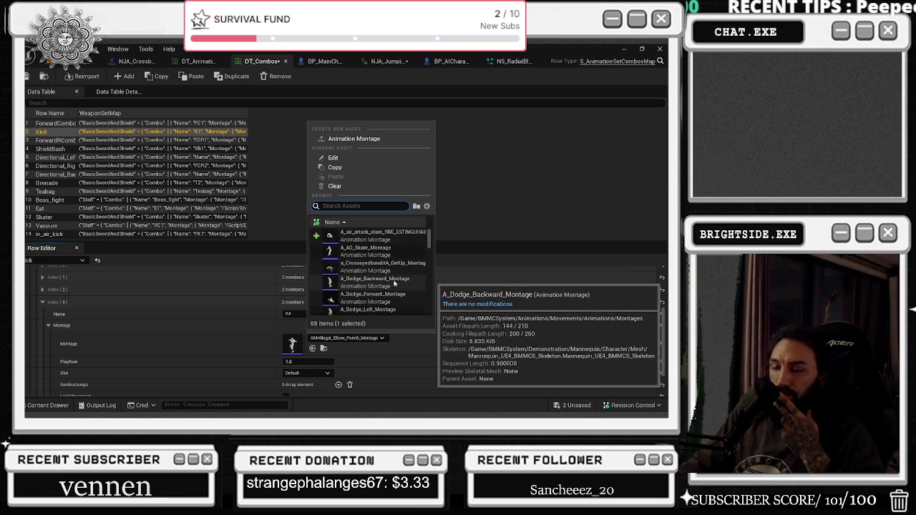
pyautogui.scroll(-5, 394, 284)
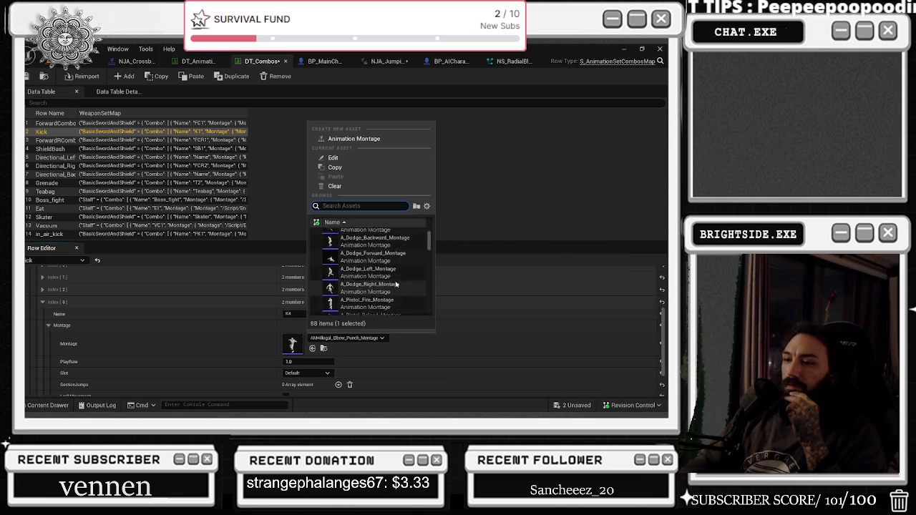
pyautogui.scroll(-2, 396, 284)
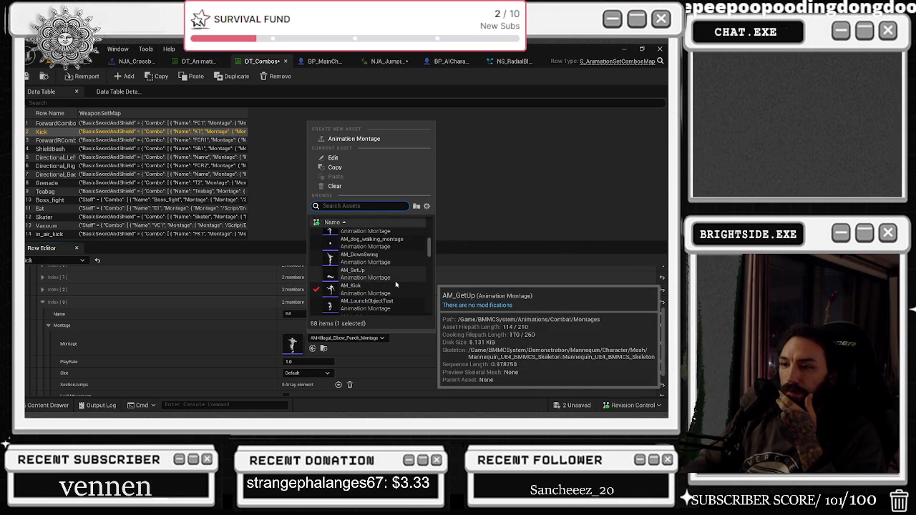
pyautogui.scroll(-4, 396, 284)
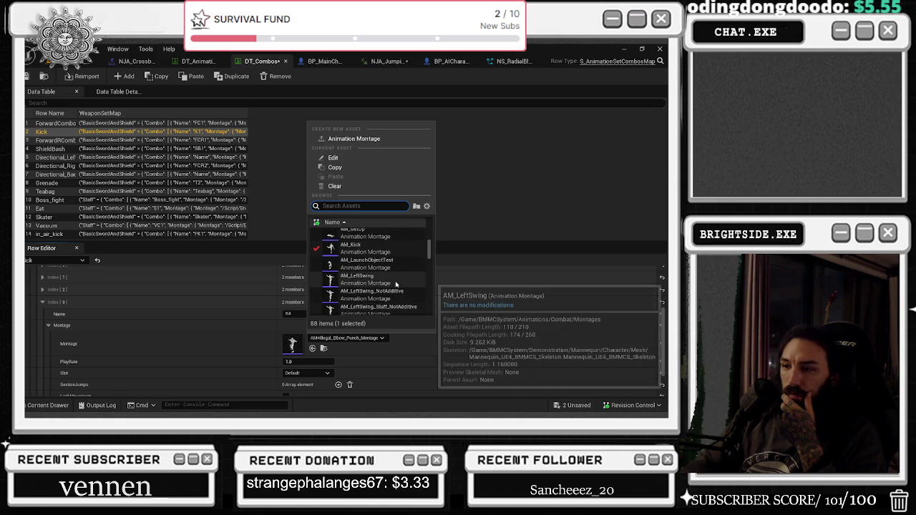
pyautogui.scroll(-1, 396, 284)
pyautogui.scroll(-2, 396, 285)
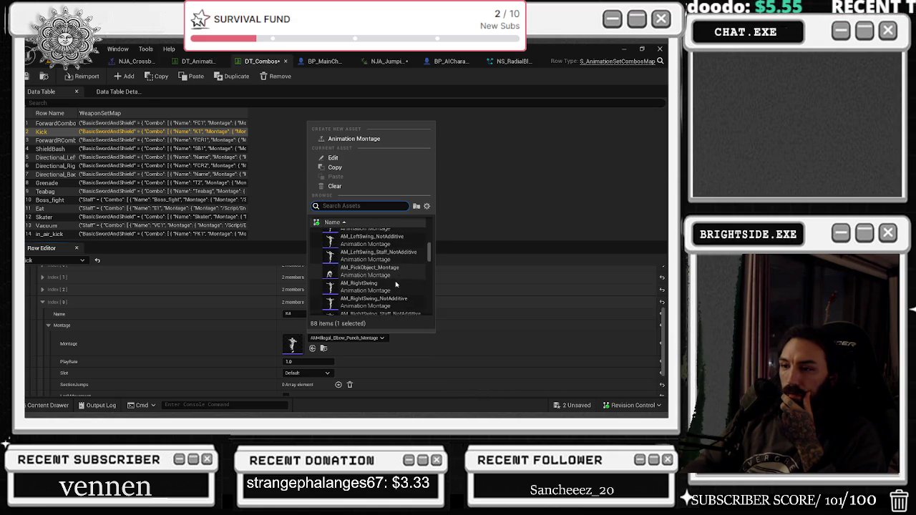
pyautogui.scroll(-1, 396, 284)
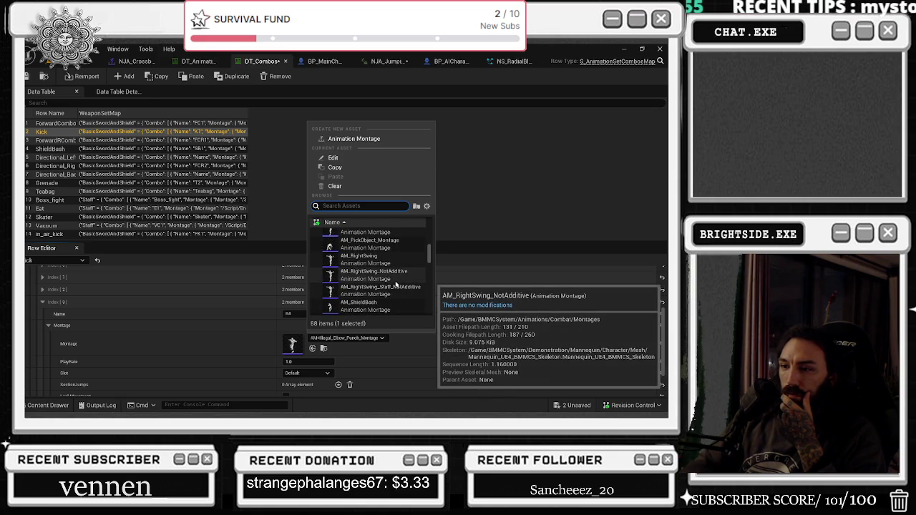
pyautogui.scroll(-1, 396, 285)
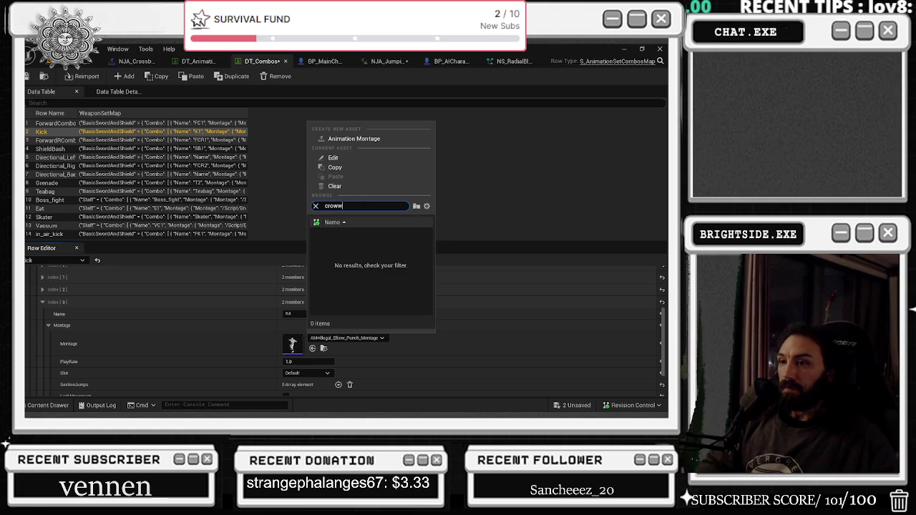
pyautogui.write('cross')
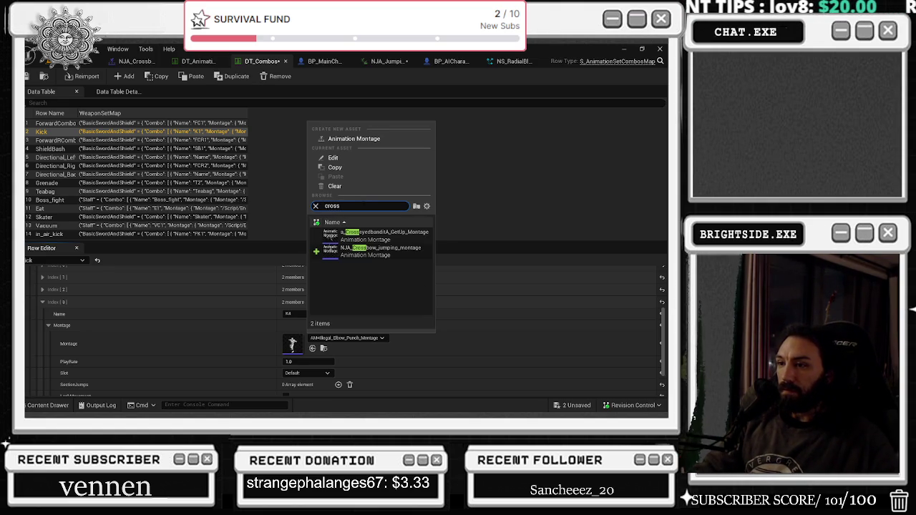
pyautogui.click(368, 250)
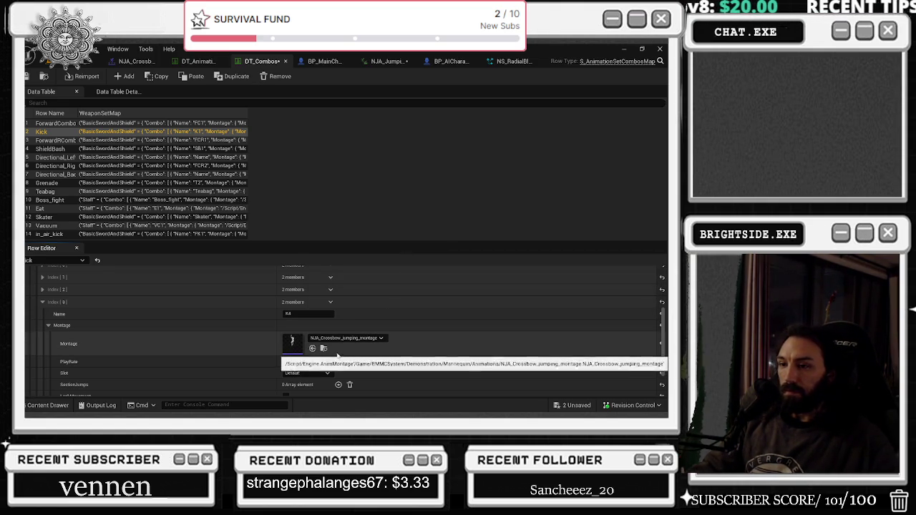
# Tick LockMovement and BlockOtherActions on the K4 entry.
pyautogui.scroll(-2, 337, 317)
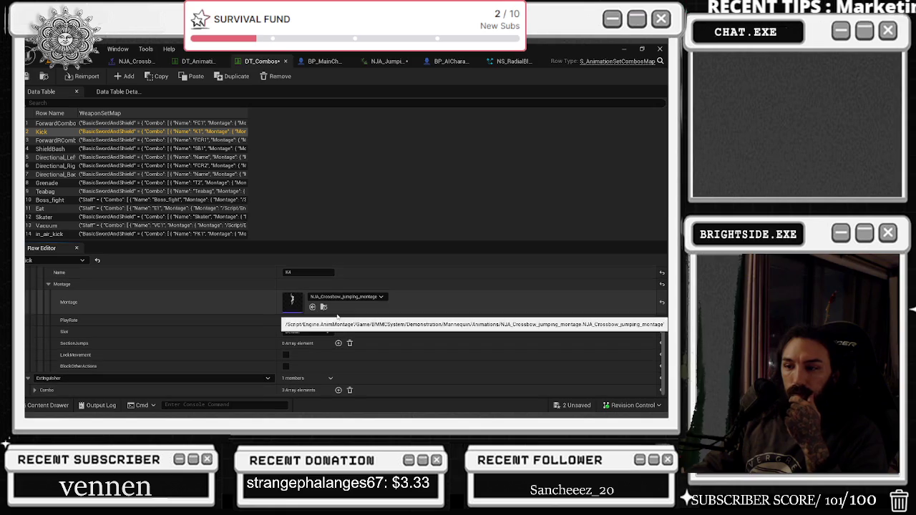
pyautogui.click(285, 355)
pyautogui.click(286, 367)
pyautogui.click(307, 319)
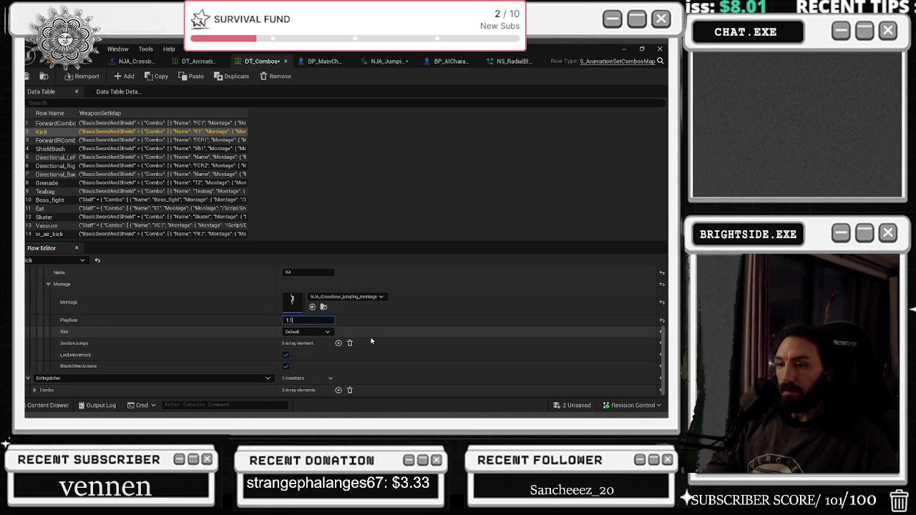
# Save all changes to the data table and montage, then start a play-test of the level.
pyautogui.hotkey('ctrl', 'shift', 's')
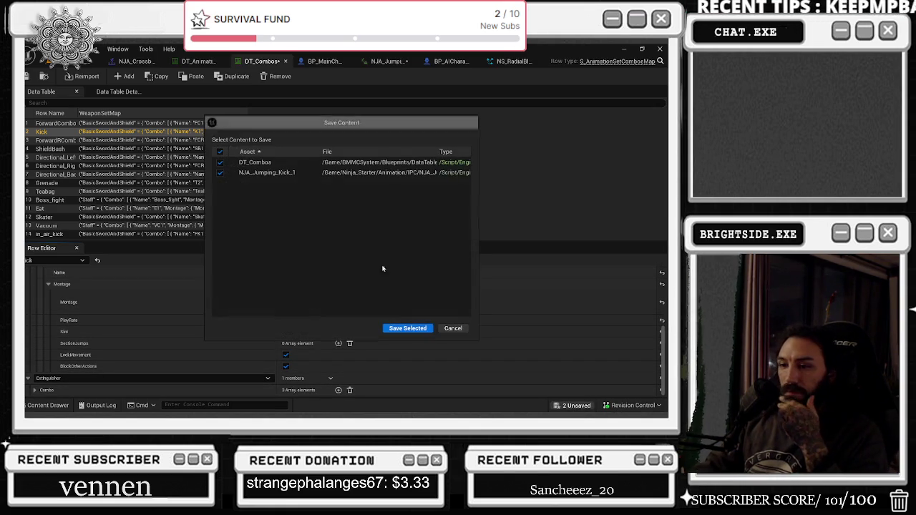
pyautogui.click(406, 328)
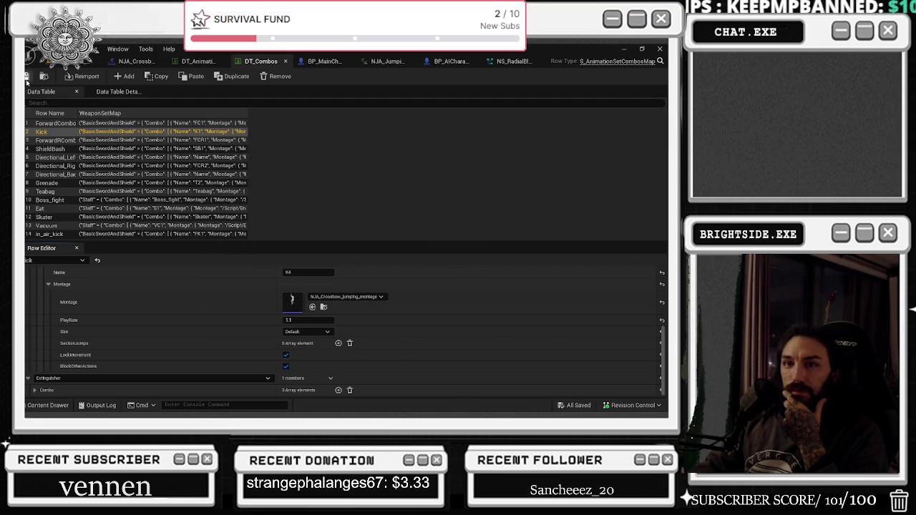
pyautogui.click(89, 61)
pyautogui.click(226, 76)
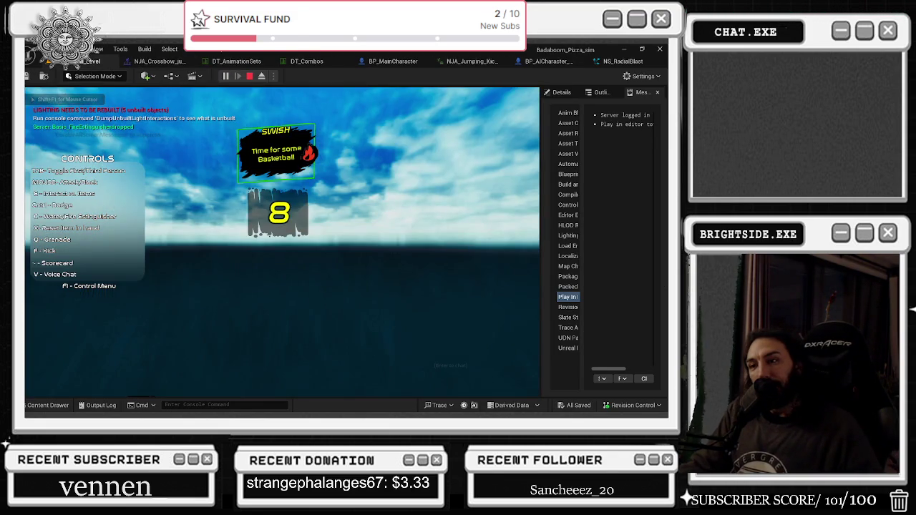
# Pick up and throw an item, switch to third-person camera, then stop the play-test.
pyautogui.press('e')
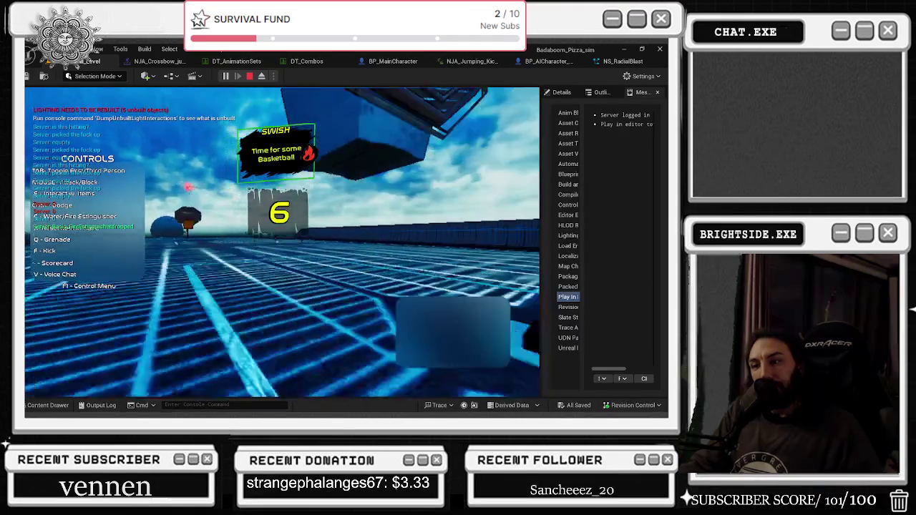
pyautogui.click(282, 241)
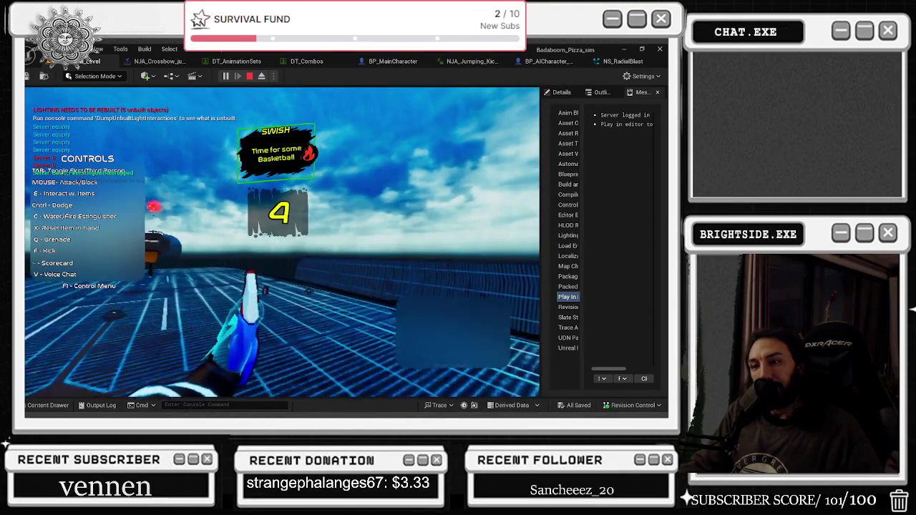
pyautogui.press('Tab')
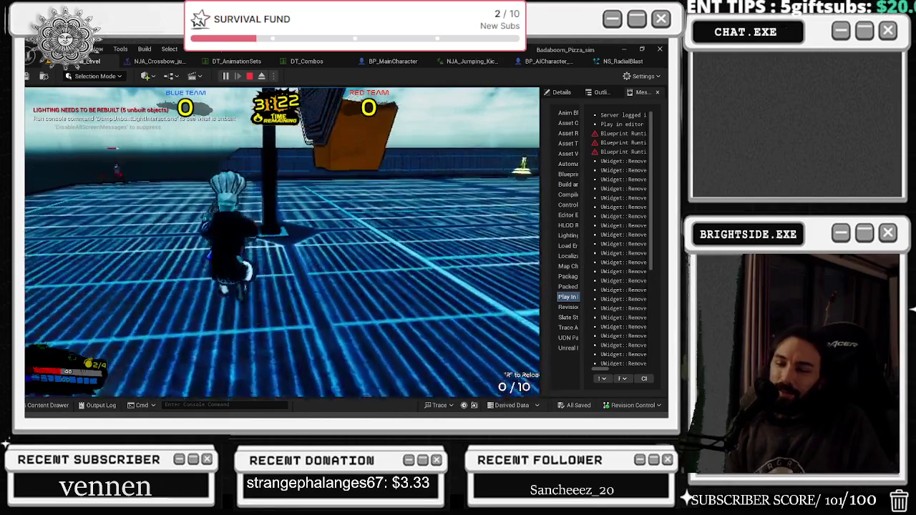
pyautogui.press('Escape')
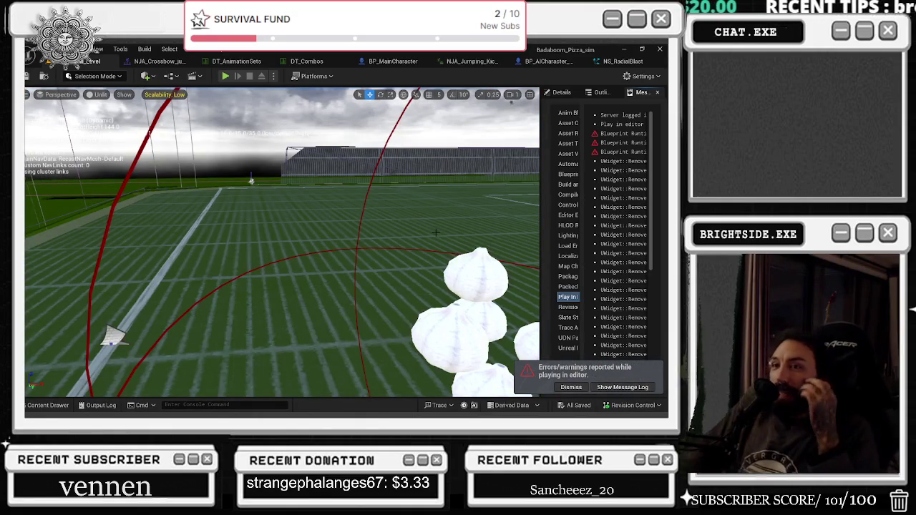
# In NJA_Crossbow_jumping_montage, select the NS_RadialBlast notify and scrub back to about 0.87 s.
pyautogui.click(159, 61)
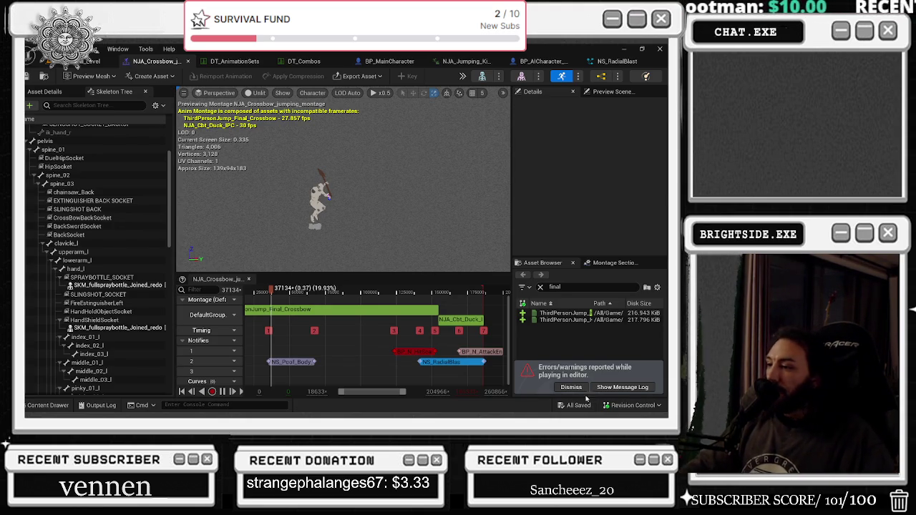
pyautogui.hotkey('alt', 'Tab')
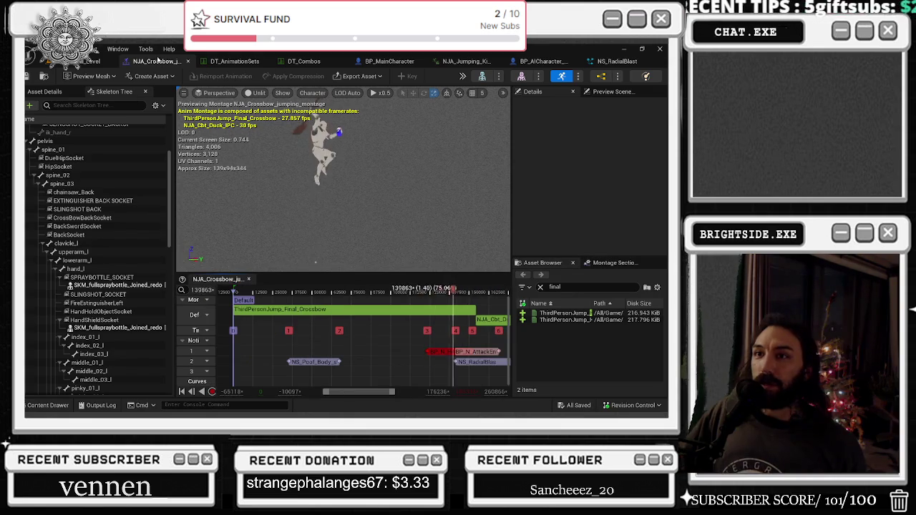
pyautogui.click(457, 362)
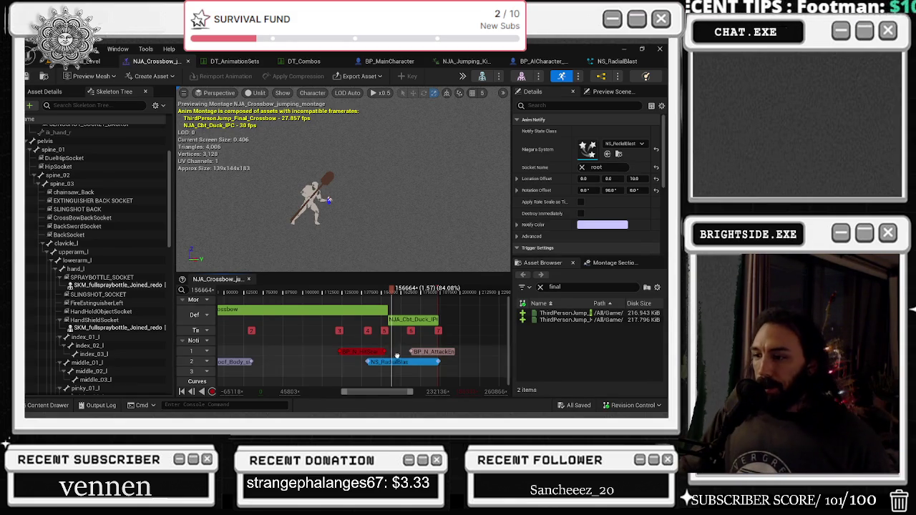
pyautogui.moveTo(393, 293)
pyautogui.mouseDown()
pyautogui.moveTo(382, 295)
pyautogui.moveTo(410, 301)
pyautogui.moveTo(322, 309)
pyautogui.moveTo(376, 309)
pyautogui.moveTo(366, 310)
pyautogui.moveTo(373, 297)
pyautogui.mouseUp()
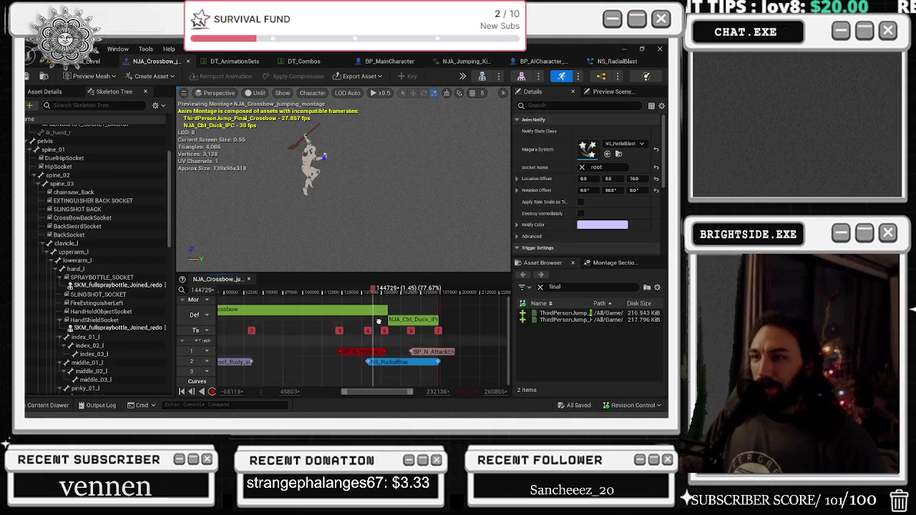
pyautogui.moveTo(387, 293)
pyautogui.mouseDown()
pyautogui.moveTo(281, 292)
pyautogui.moveTo(385, 300)
pyautogui.moveTo(340, 301)
pyautogui.moveTo(349, 301)
pyautogui.mouseUp()
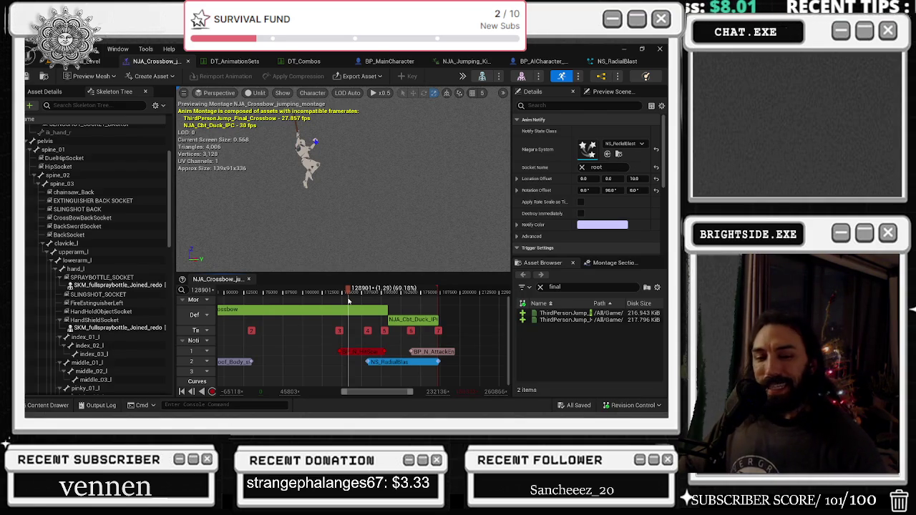
# Scrub through the jump preview and nudge the BP_N_HitScan notify slightly later on Notify track 1.
pyautogui.click(348, 301)
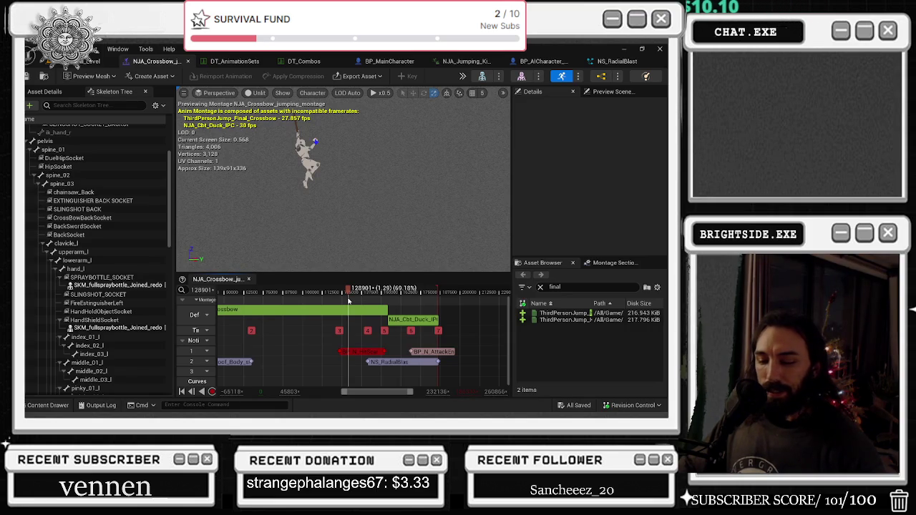
pyautogui.moveTo(348, 300)
pyautogui.mouseDown()
pyautogui.moveTo(231, 306)
pyautogui.moveTo(376, 312)
pyautogui.moveTo(331, 319)
pyautogui.moveTo(359, 323)
pyautogui.moveTo(352, 324)
pyautogui.moveTo(227, 321)
pyautogui.mouseUp()
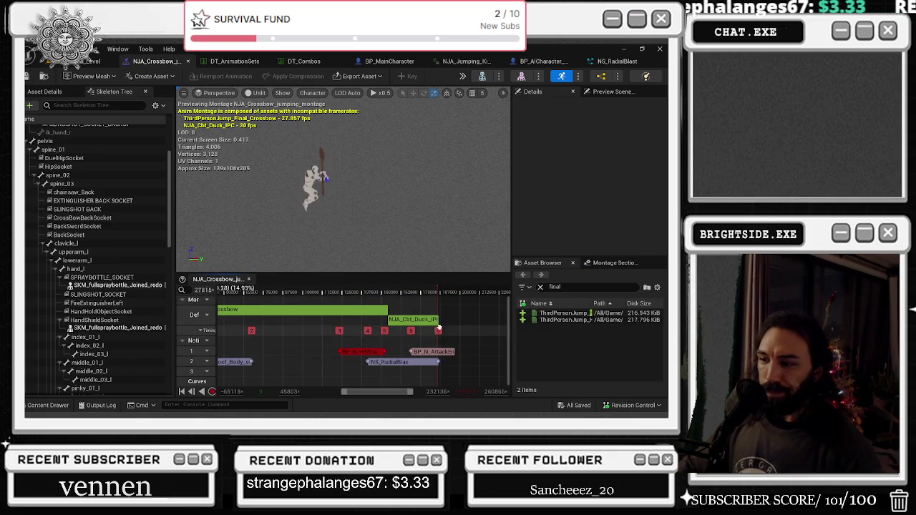
pyautogui.moveTo(365, 293)
pyautogui.mouseDown()
pyautogui.moveTo(392, 299)
pyautogui.moveTo(372, 307)
pyautogui.moveTo(390, 308)
pyautogui.moveTo(323, 314)
pyautogui.moveTo(379, 315)
pyautogui.moveTo(333, 325)
pyautogui.moveTo(347, 326)
pyautogui.mouseUp()
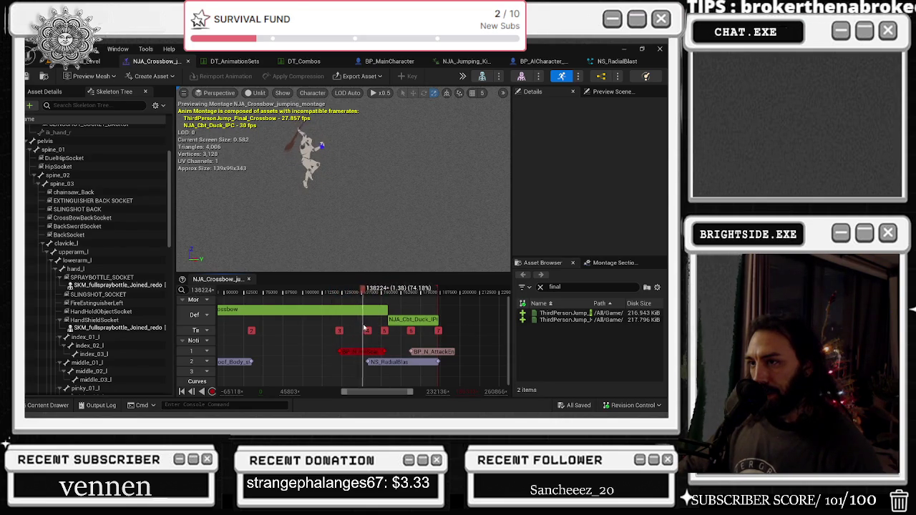
pyautogui.moveTo(367, 351); pyautogui.dragTo(375, 353)
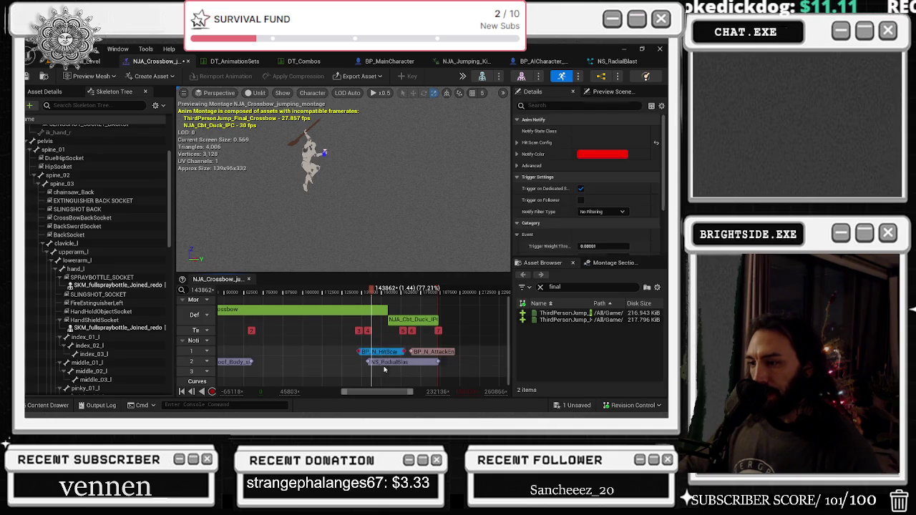
pyautogui.click(400, 362)
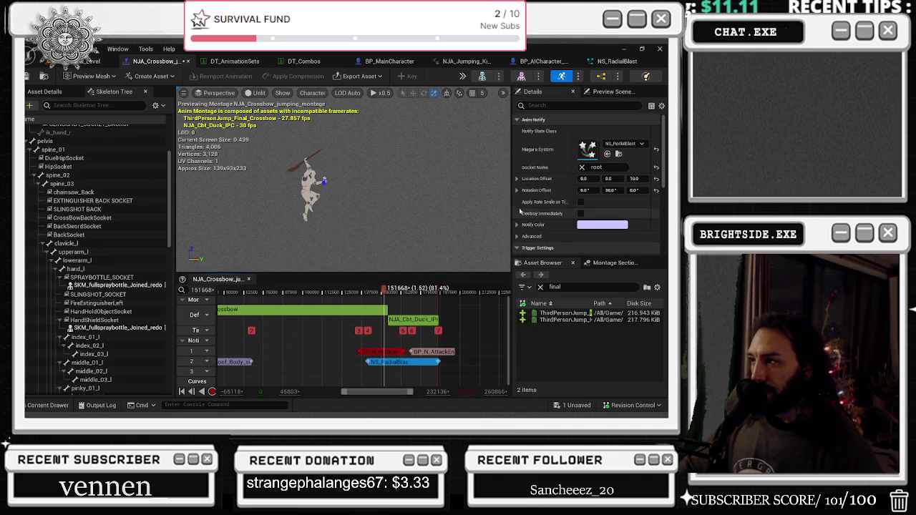
pyautogui.click(379, 352)
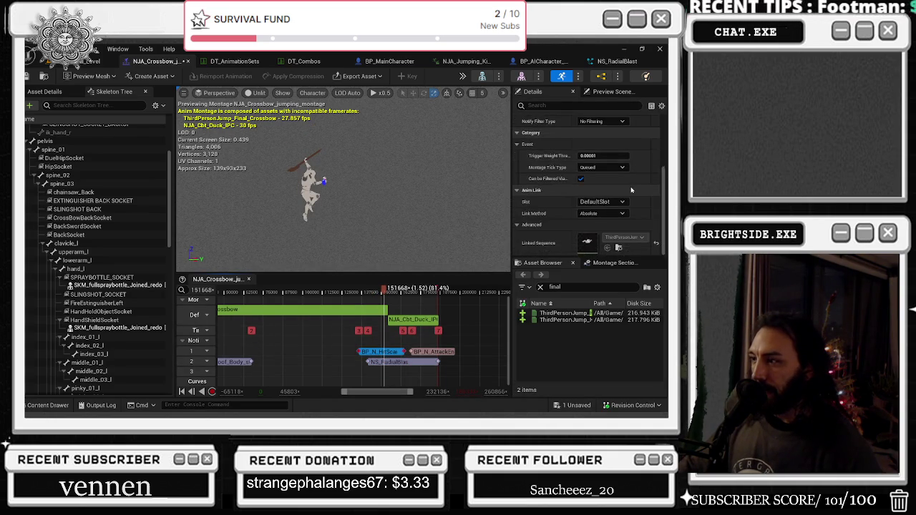
pyautogui.click(517, 142)
pyautogui.scroll(-2, 530, 186)
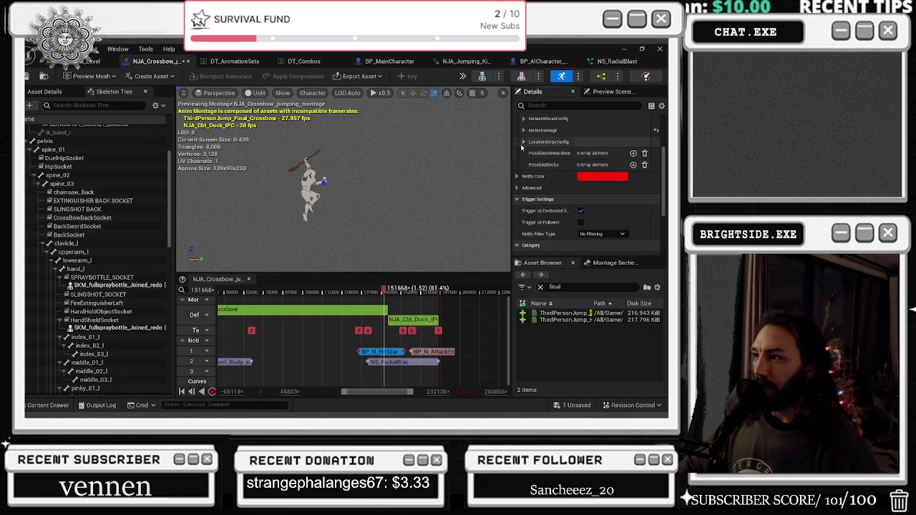
pyautogui.click(523, 142)
pyautogui.click(524, 130)
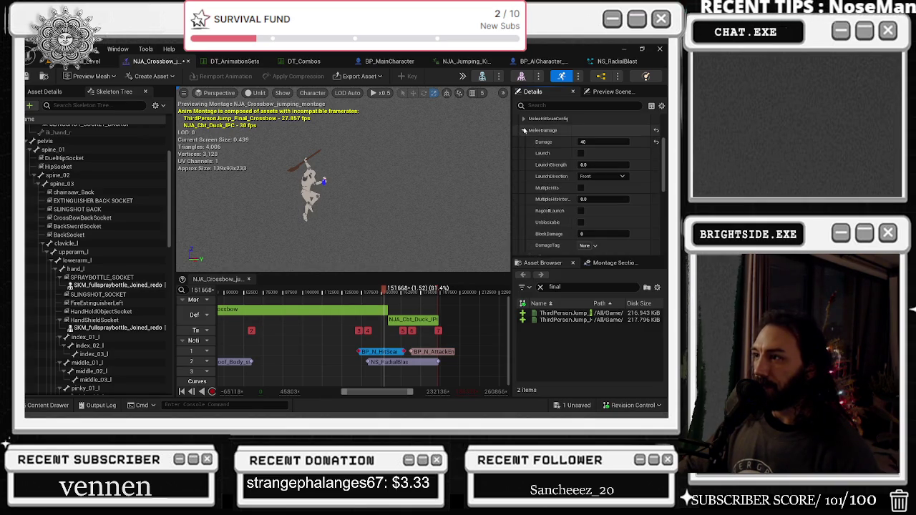
pyautogui.click(523, 130)
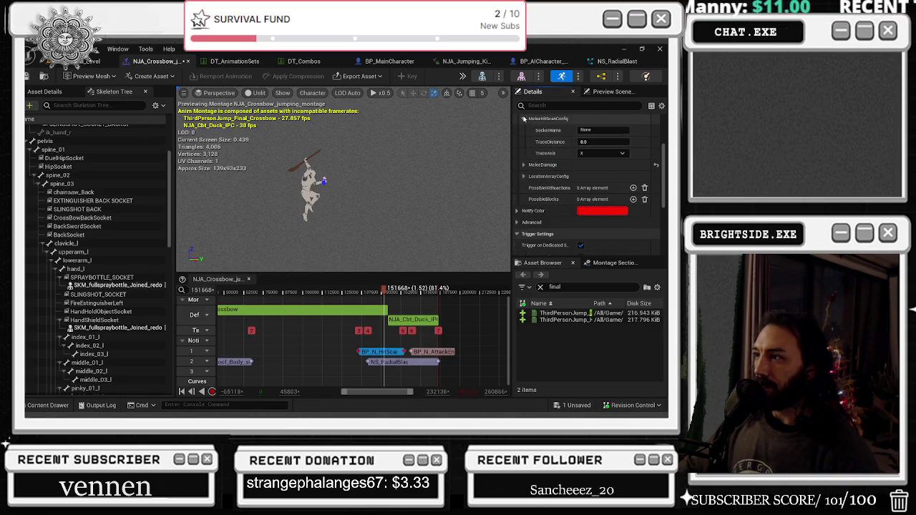
pyautogui.scroll(2, 522, 172)
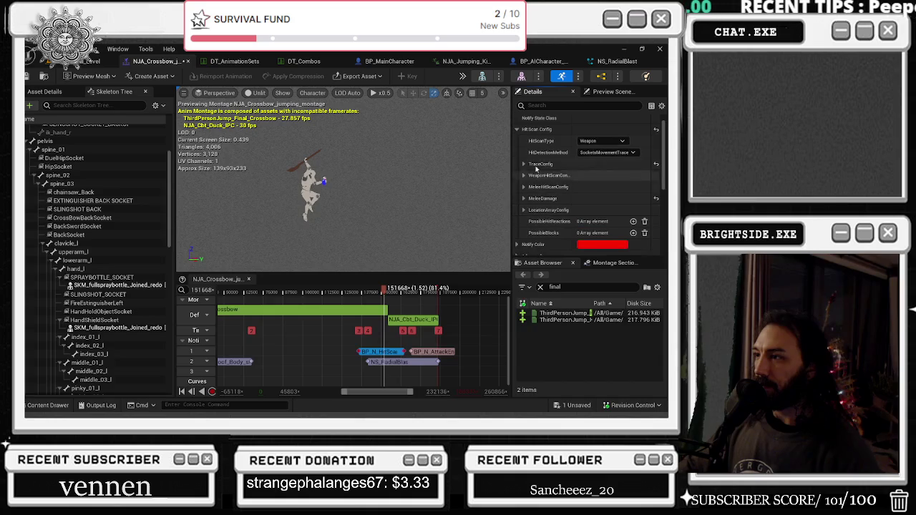
pyautogui.click(523, 164)
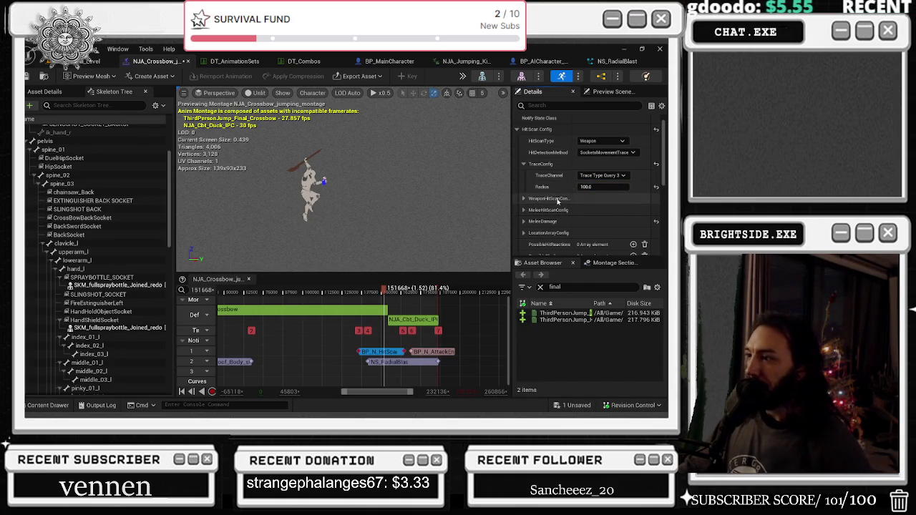
pyautogui.scroll(-3, 532, 223)
pyautogui.moveTo(384, 289); pyautogui.dragTo(352, 292)
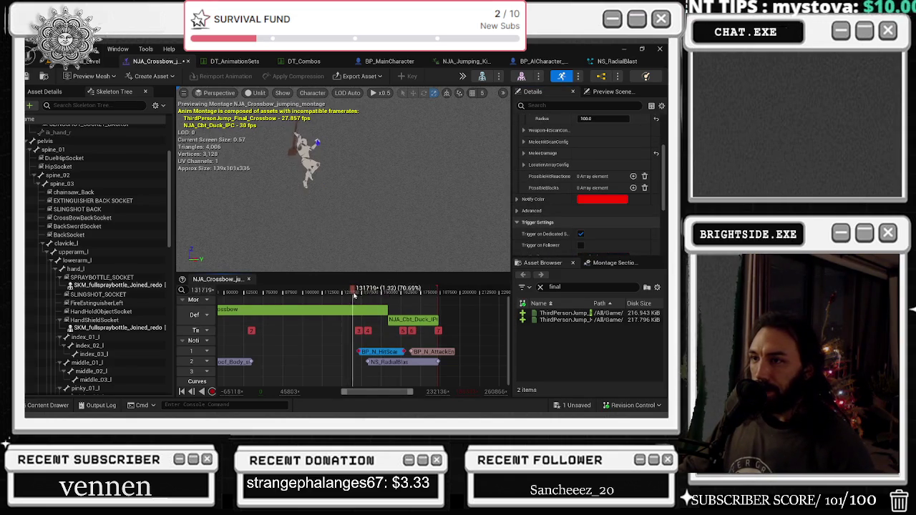
pyautogui.click(360, 365)
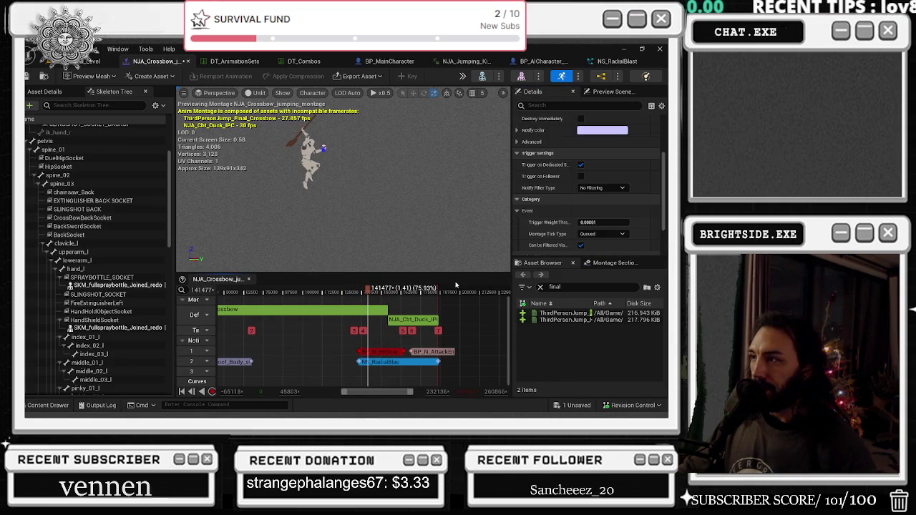
pyautogui.scroll(5, 587, 186)
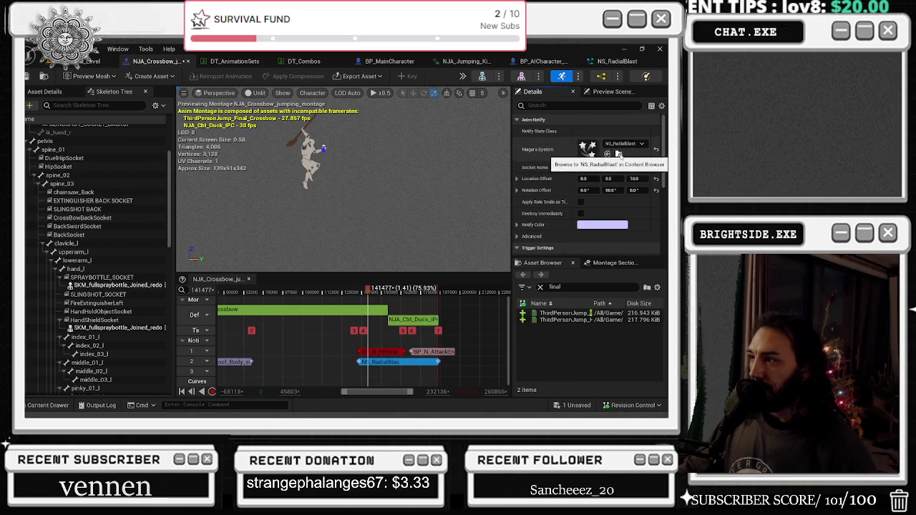
# Try NS_CrescentSlice as the Niagara notify's effect in place of NS_RadialBlast.
pyautogui.click(607, 153)
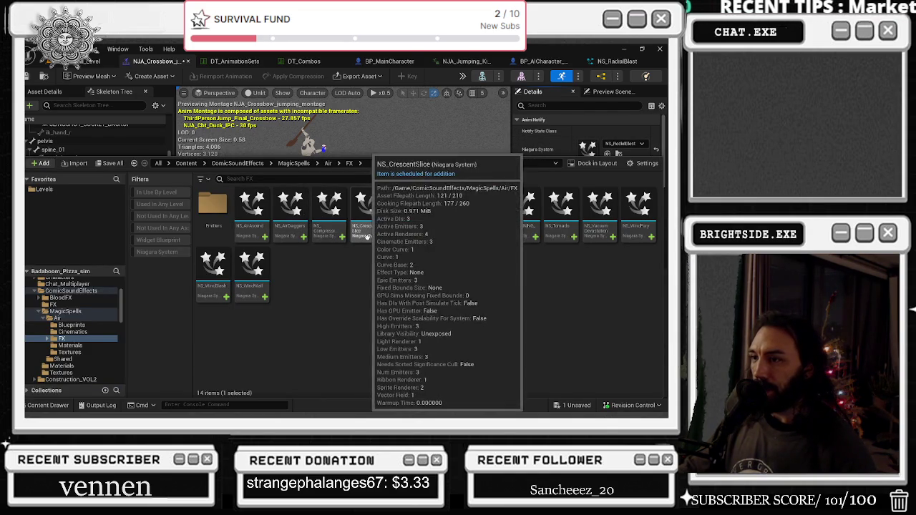
pyautogui.moveTo(330, 225)
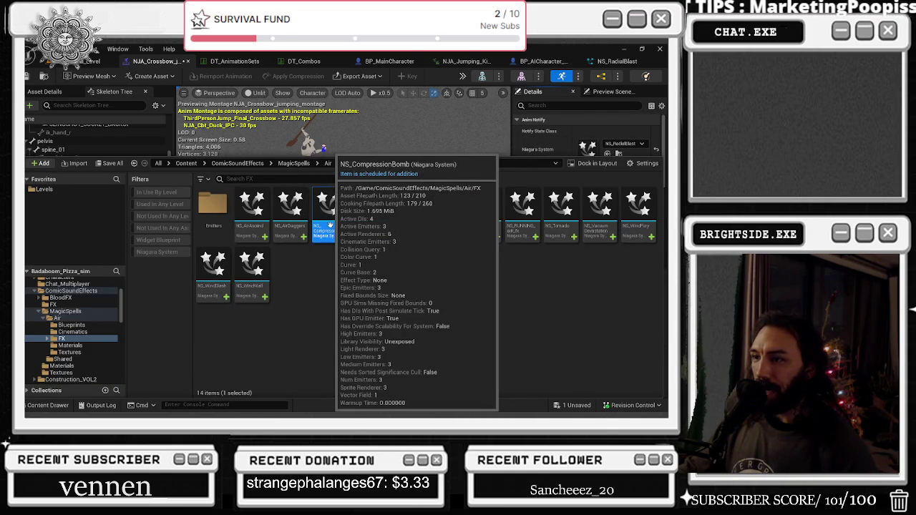
pyautogui.moveTo(526, 234)
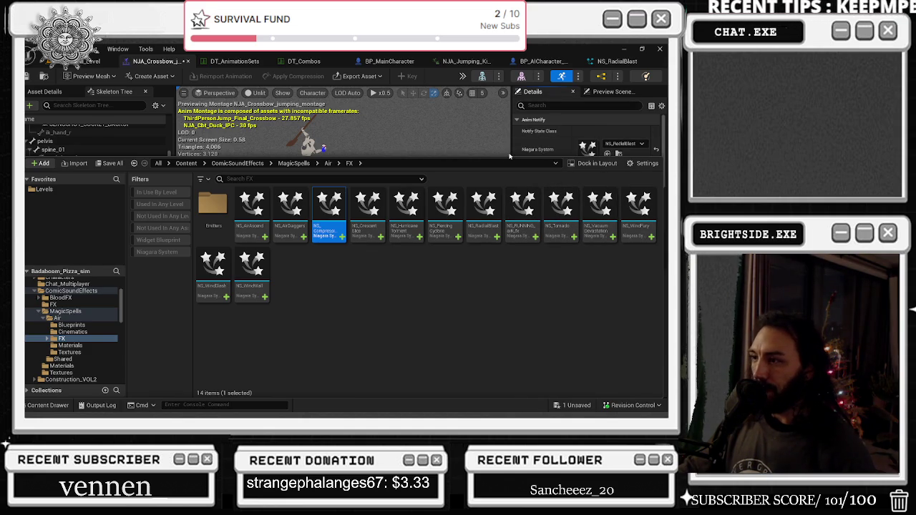
pyautogui.moveTo(449, 209)
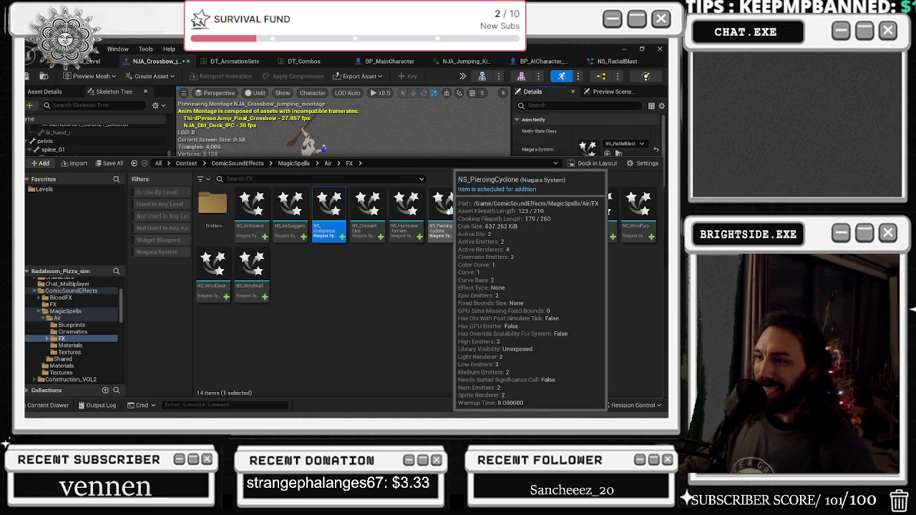
pyautogui.click(367, 209)
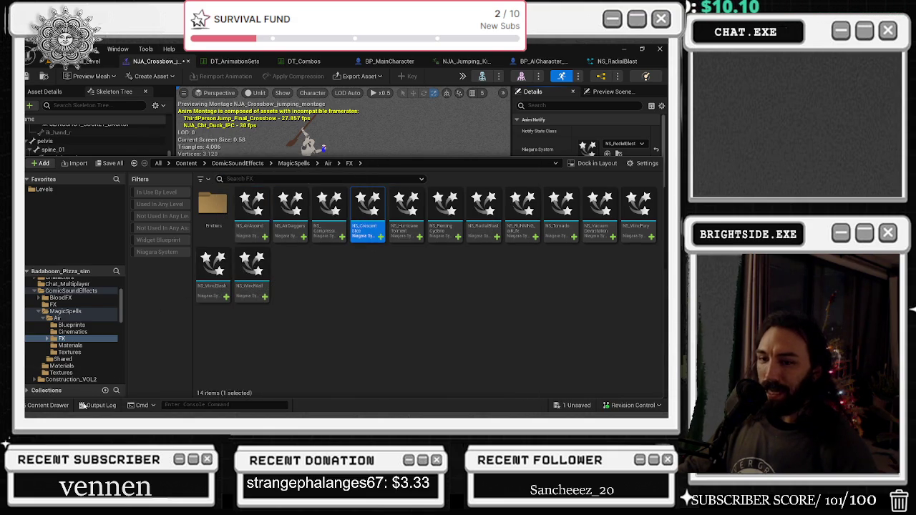
pyautogui.click(48, 406)
pyautogui.click(607, 154)
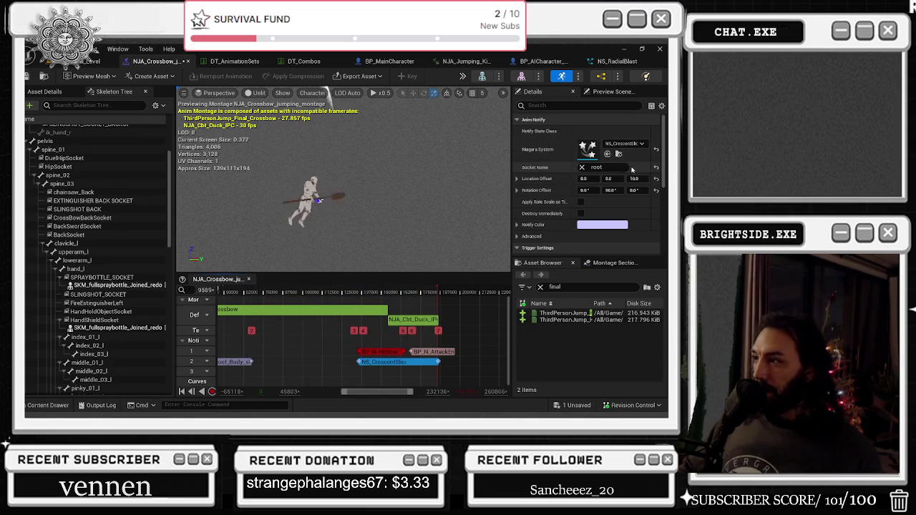
# Swap the effect to NS_WindSlash and make the notify start slightly earlier.
pyautogui.click(618, 153)
pyautogui.click(213, 266)
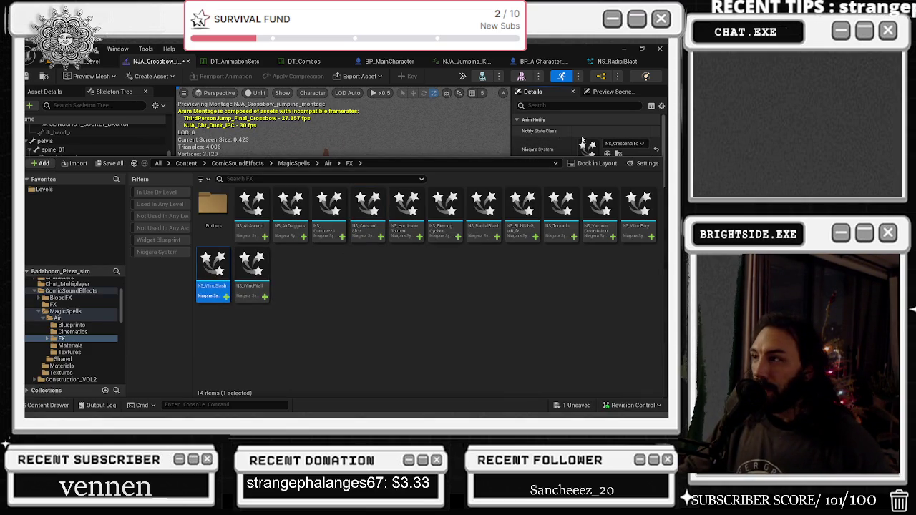
pyautogui.click(608, 153)
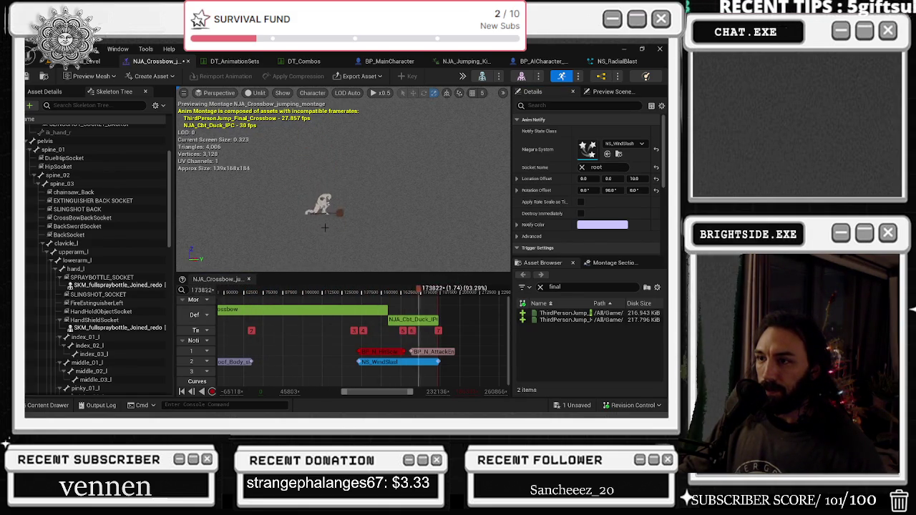
pyautogui.moveTo(357, 362); pyautogui.dragTo(350, 362)
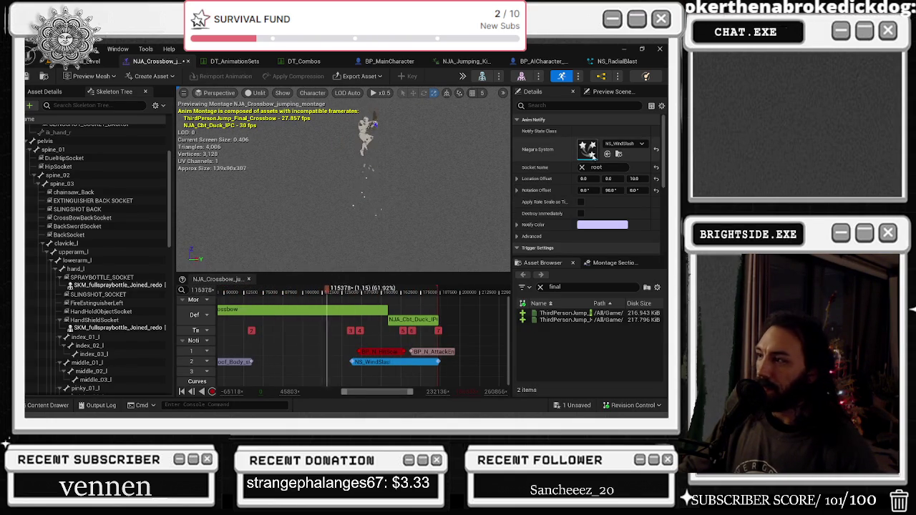
# Assign NS_AirAscend as the notify's Niagara System.
pyautogui.click(621, 144)
pyautogui.click(621, 144)
pyautogui.click(621, 144)
pyautogui.click(619, 154)
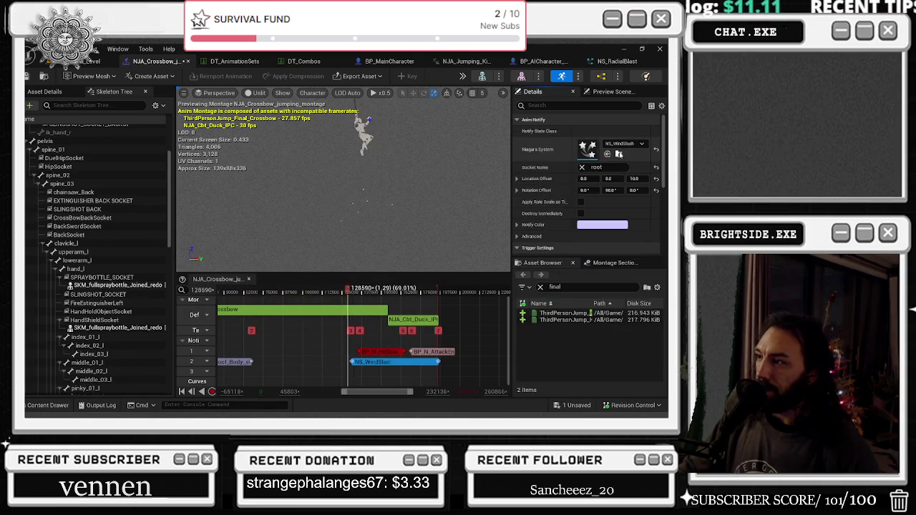
pyautogui.click(618, 154)
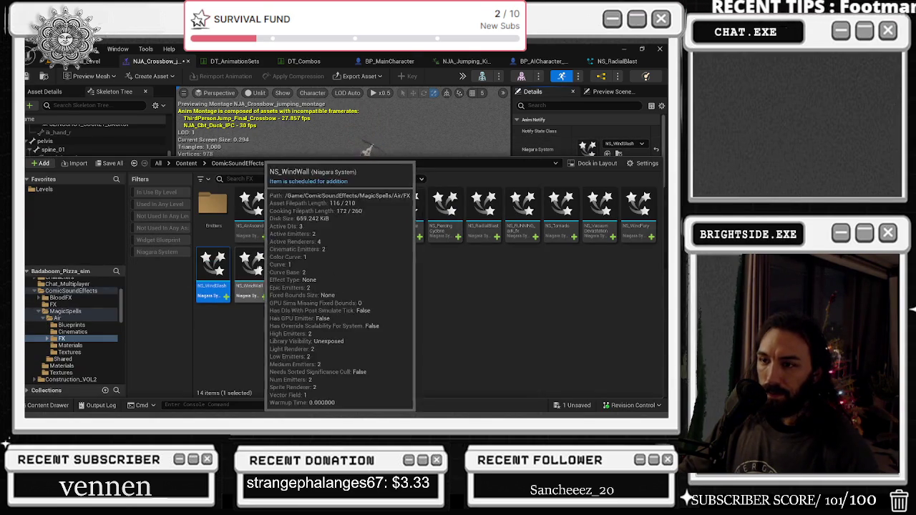
pyautogui.click(250, 209)
pyautogui.click(607, 141)
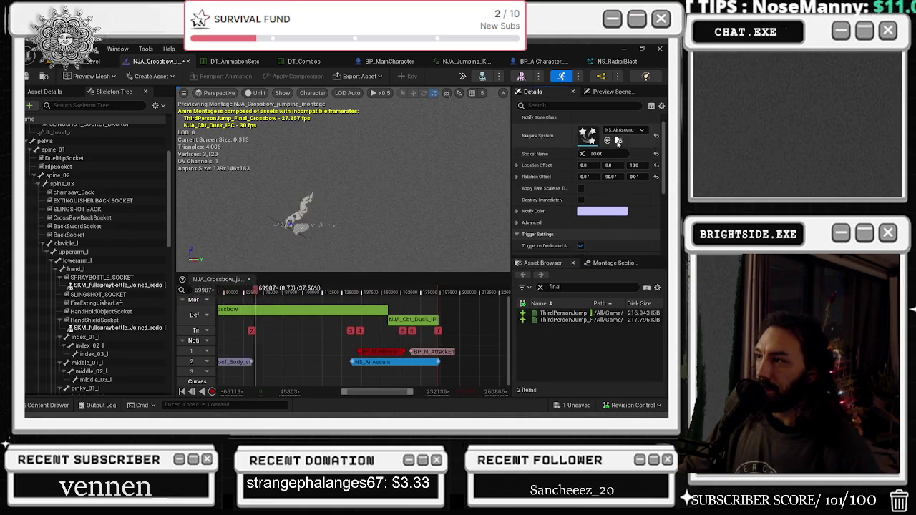
# Switch the notify's Niagara System to NS_AirDaggers.
pyautogui.click(618, 141)
pyautogui.click(291, 209)
pyautogui.click(656, 136)
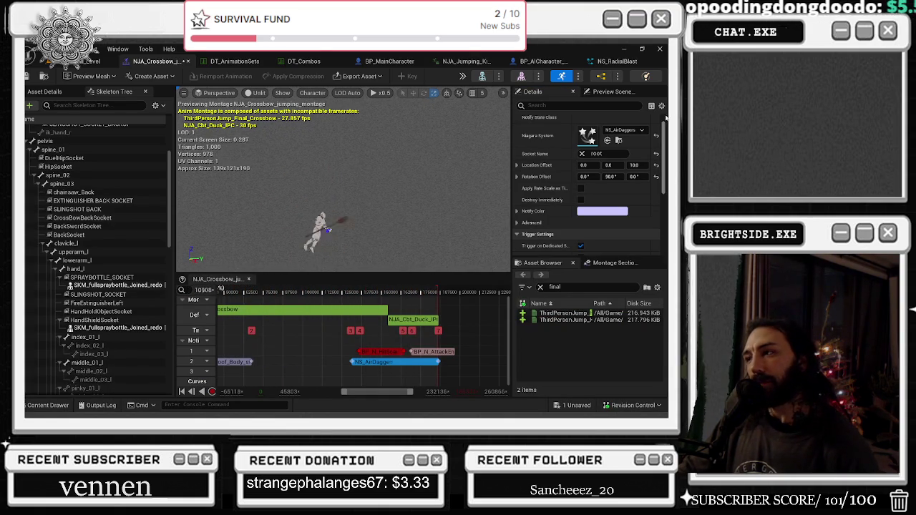
# Change the NS_AirDaggers notify's middle Rotation Offset value from 90 to 45.
pyautogui.moveTo(627, 177); pyautogui.dragTo(613, 179)
pyautogui.click(610, 177)
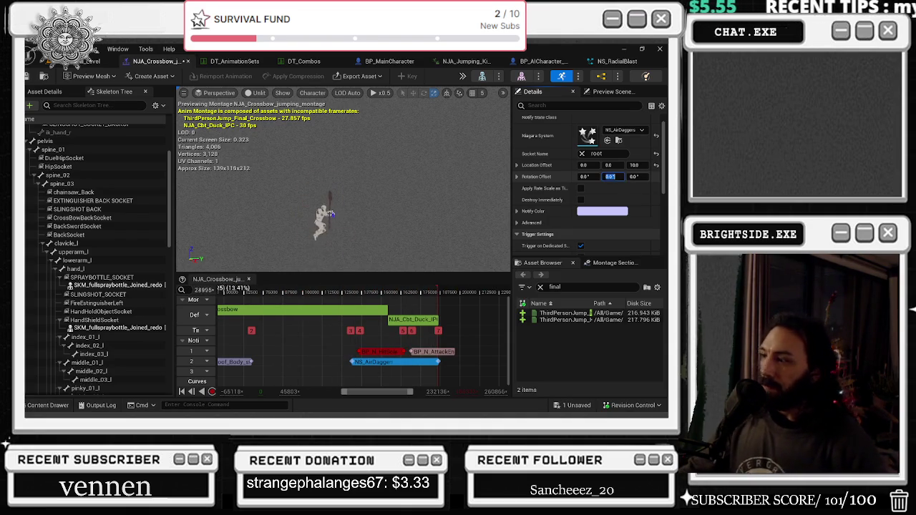
pyautogui.write('45')
pyautogui.press('Return')
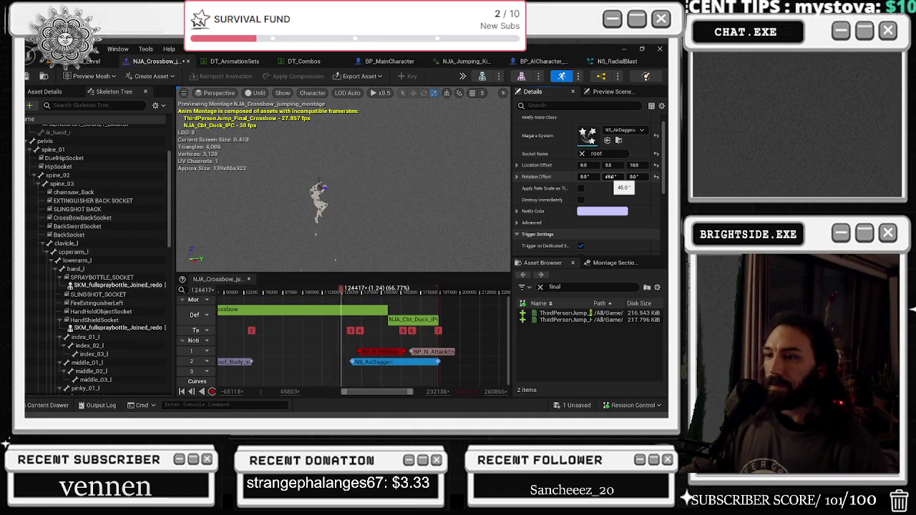